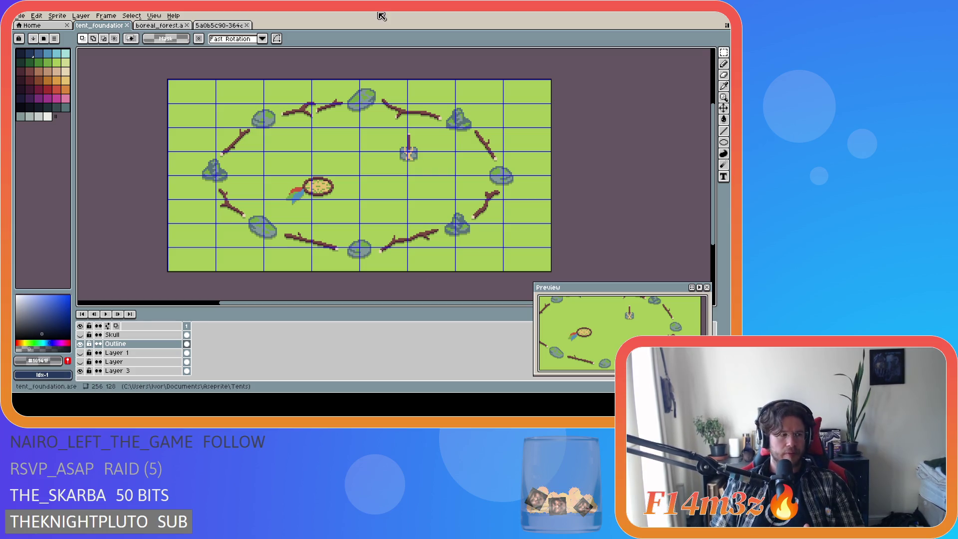
Step: Hide the grid overlay and the Dream Catcher layer, then show Layer 1 to check it
key(ctrl+apostrophe)
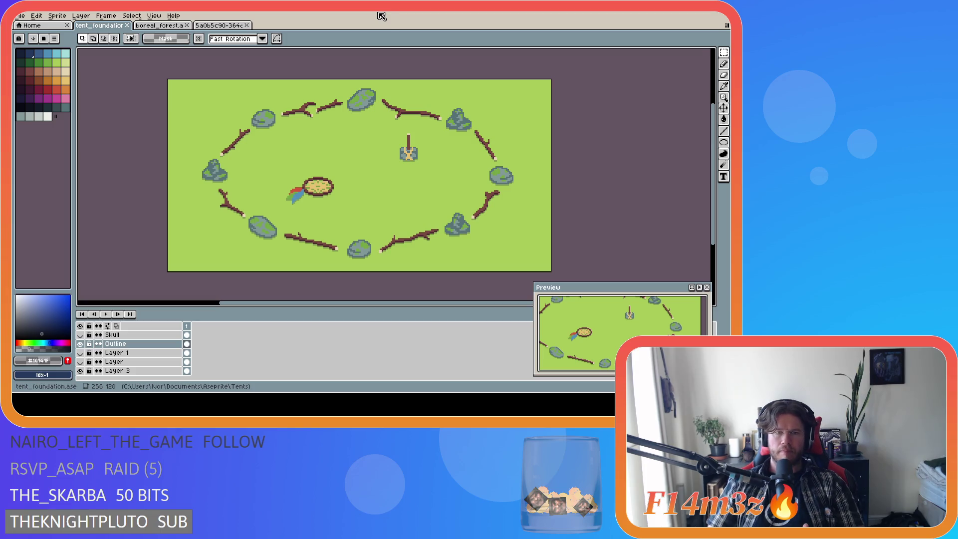
scroll(382, 173, down, 2)
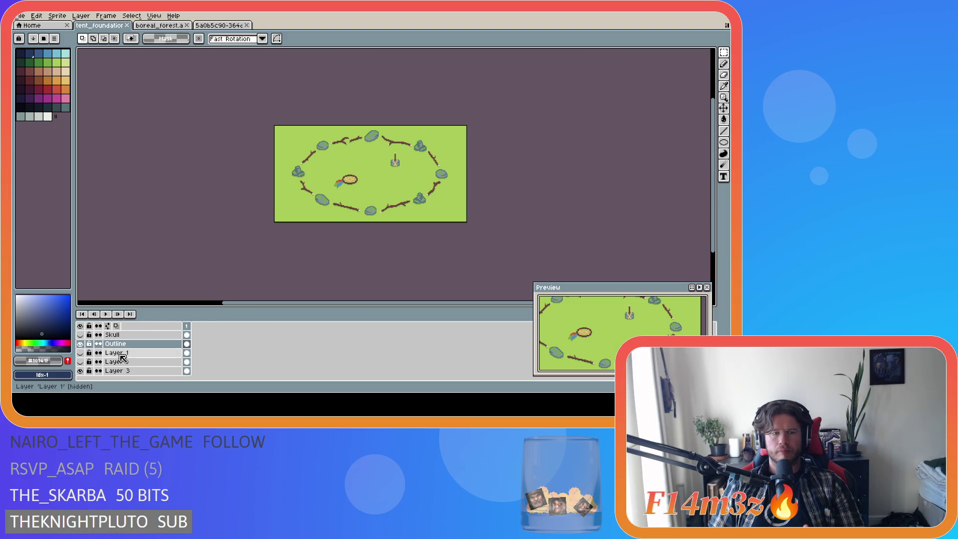
scroll(118, 363, up, 2)
click(80, 344)
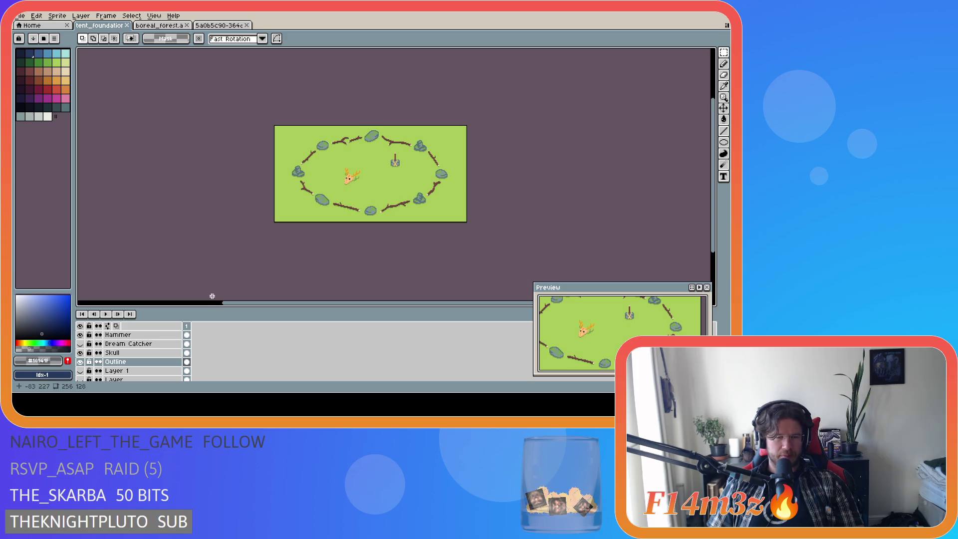
click(81, 371)
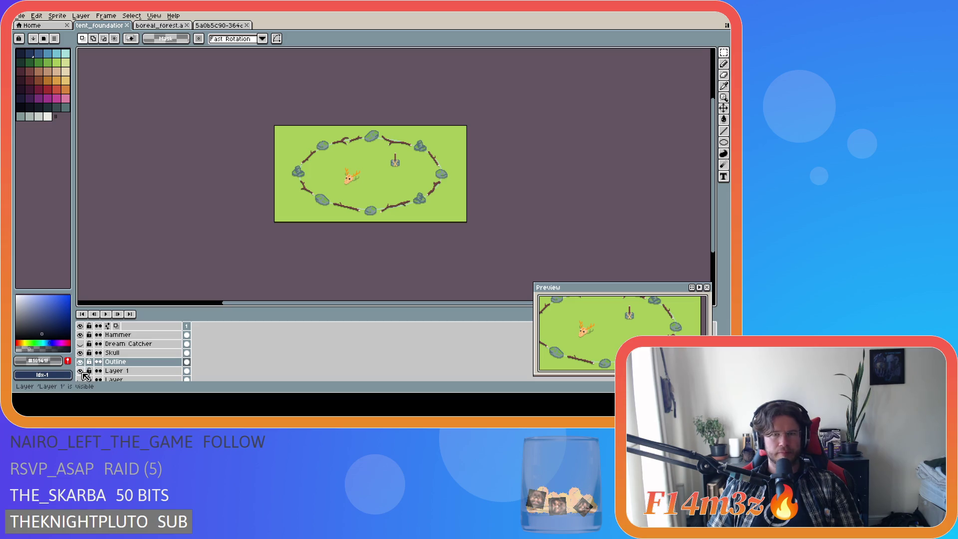
Step: Hide Layer 1, toggle the Outline and Dream Catcher layers to compare, and leave Dream Catcher hidden
click(81, 371)
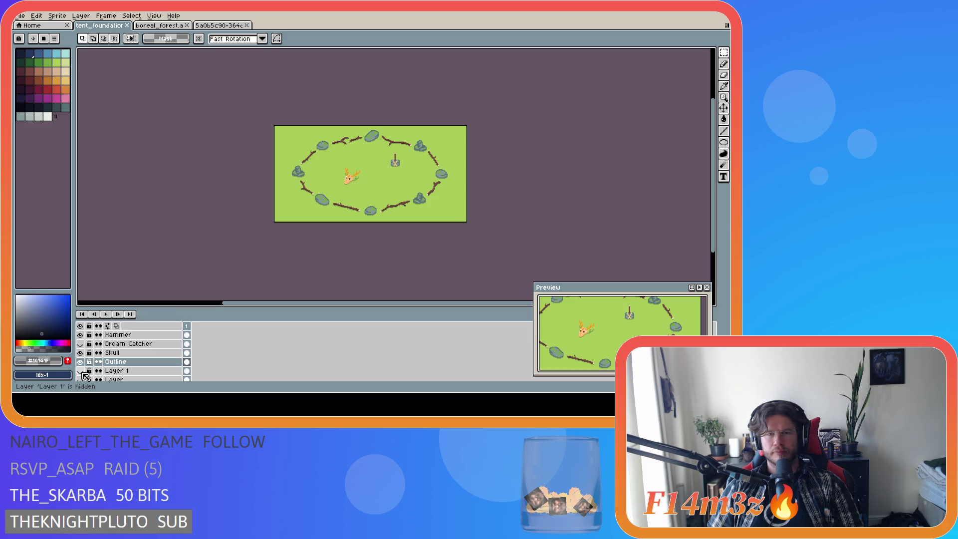
click(80, 362)
click(80, 362)
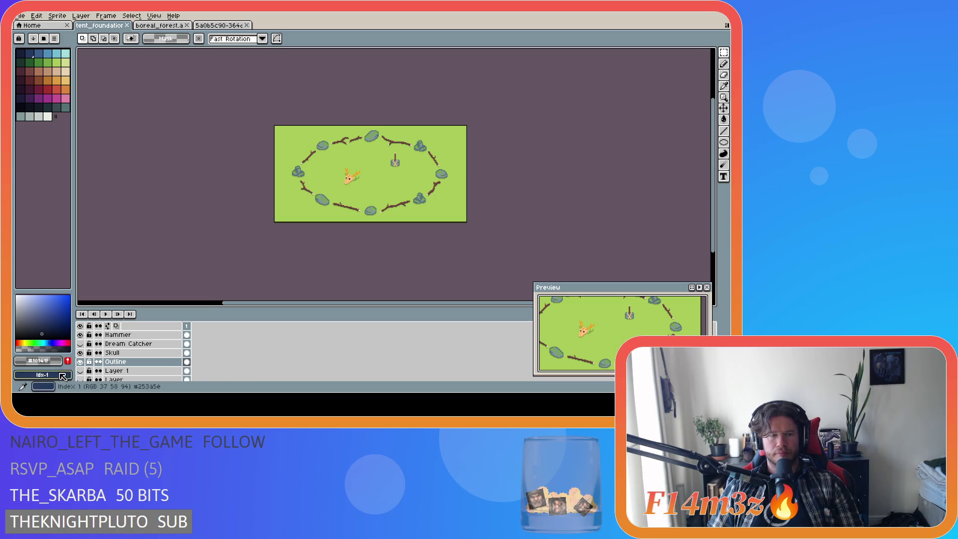
click(80, 344)
click(80, 343)
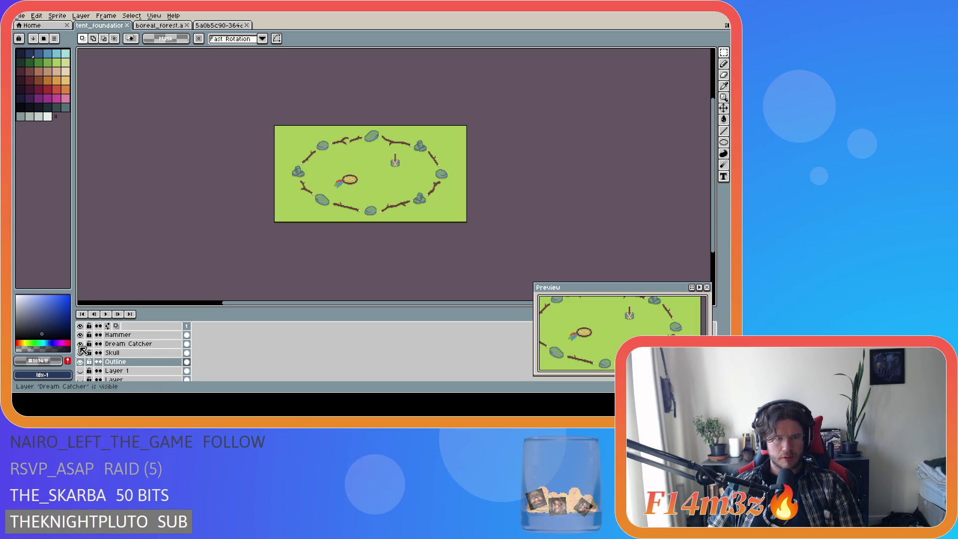
click(80, 344)
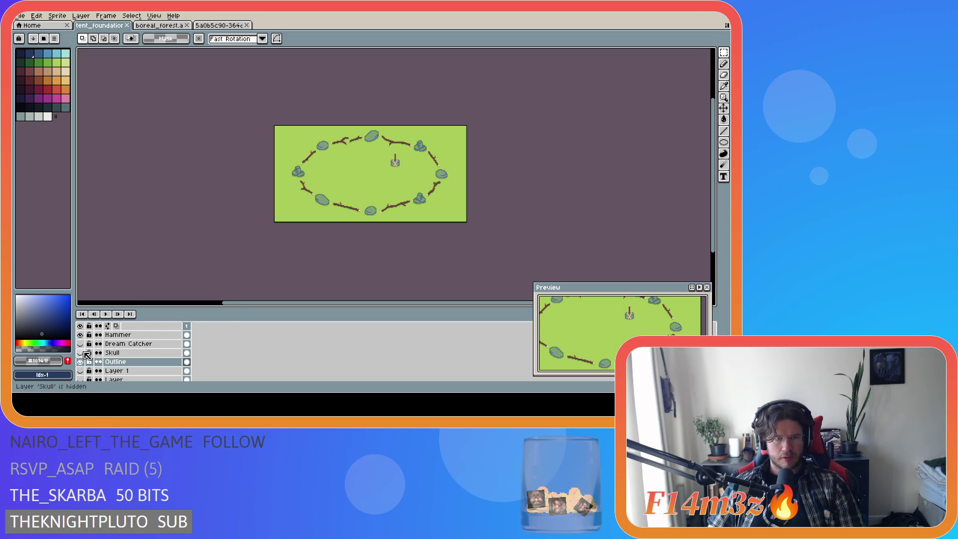
Step: Hide the Skull layer, add a new empty layer, and eyedrop the branch brown
click(117, 344)
key(shift+n)
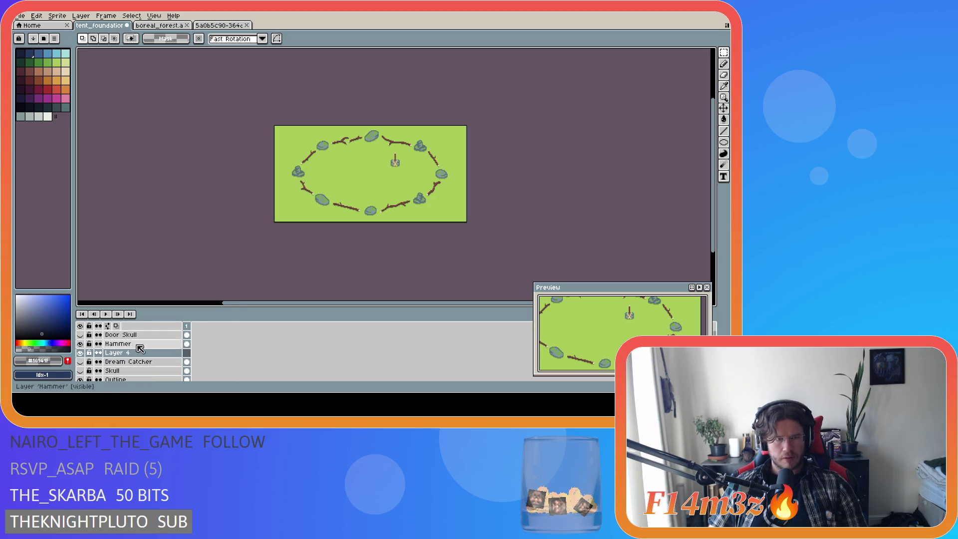
scroll(334, 176, up, 2)
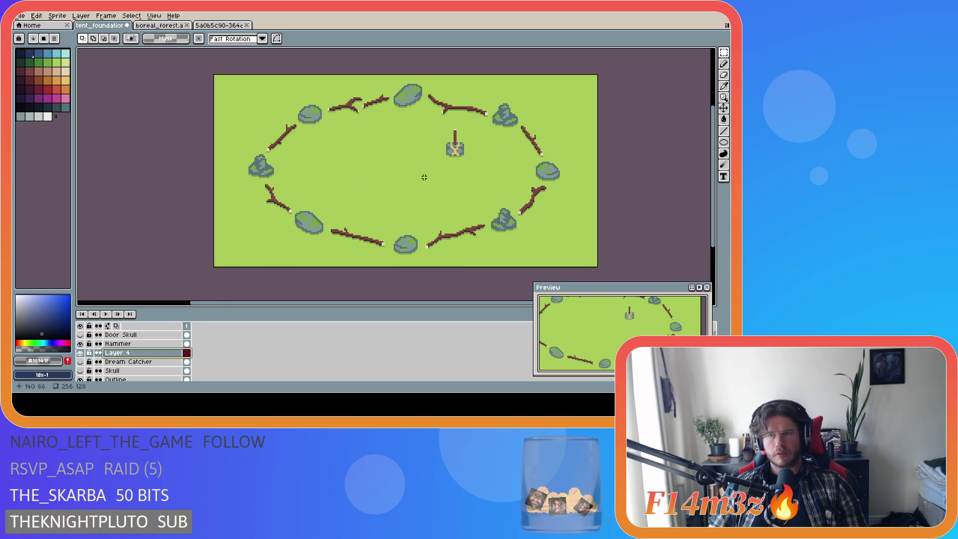
click(723, 86)
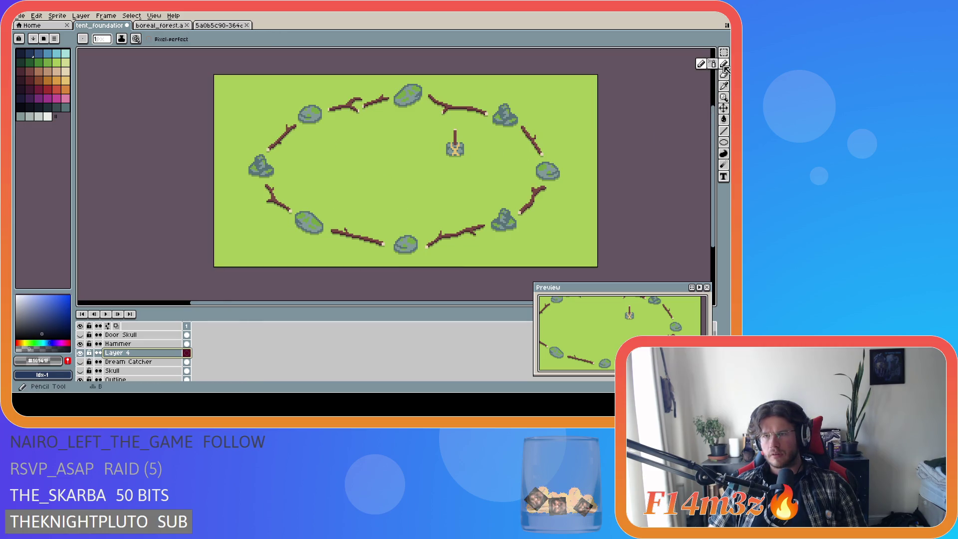
click(342, 225)
Step: Draw a small brown ellipse outline left of the stake
key(b)
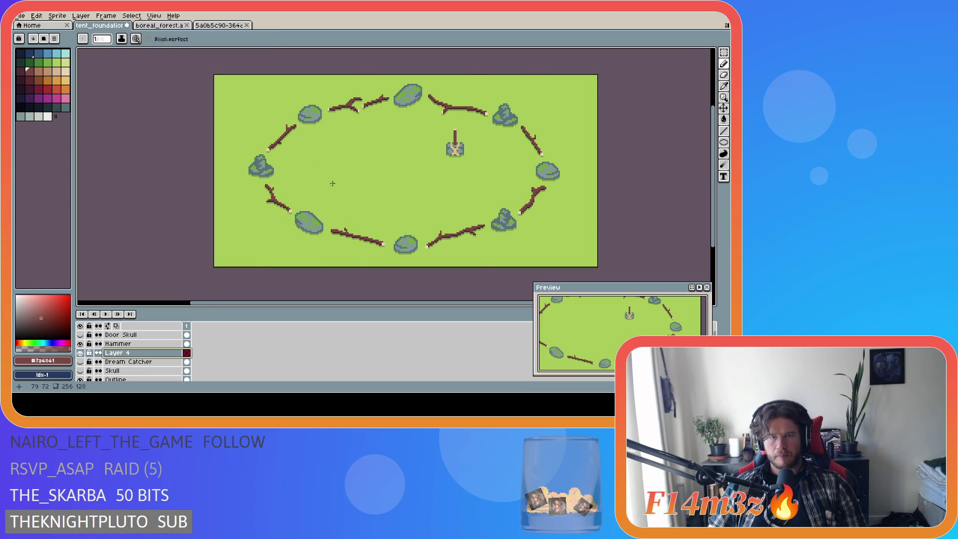
scroll(332, 183, up, 1)
key(u)
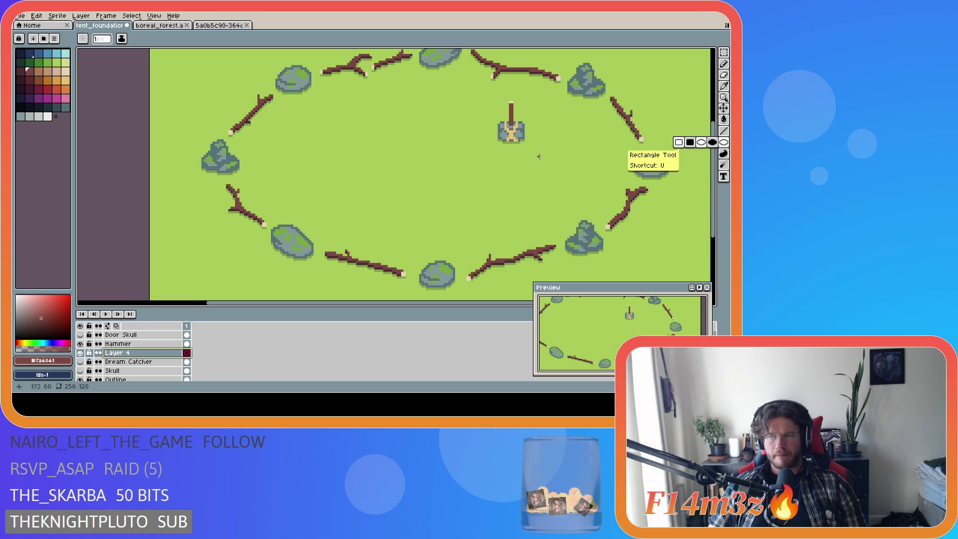
drag(316, 172, 355, 186)
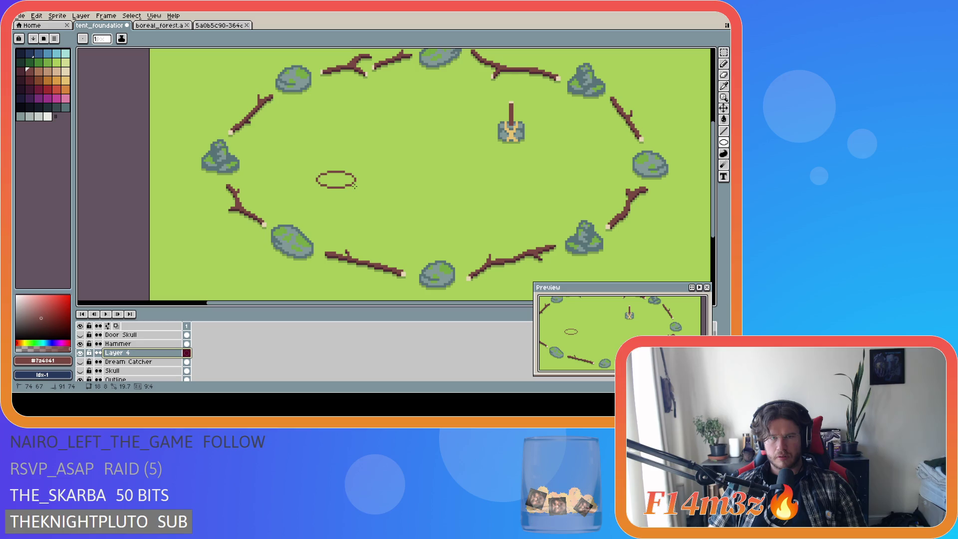
drag(354, 185, 354, 186)
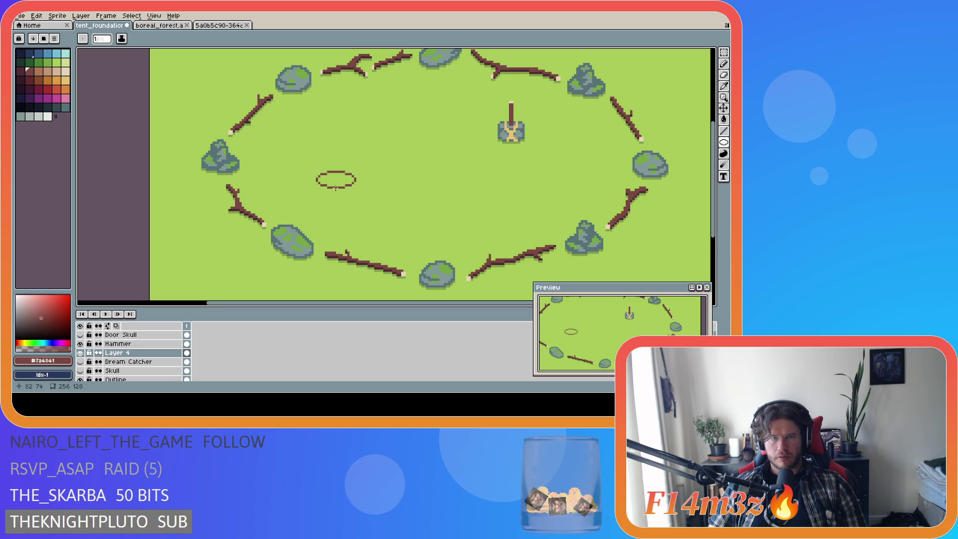
Step: Undo a stray mark and pencil the pot's left side down from the ellipse
key(b)
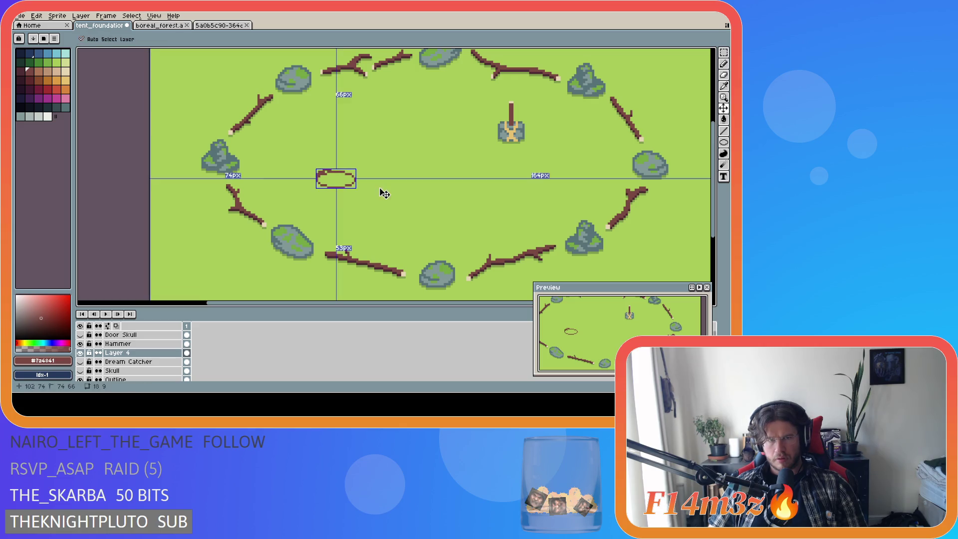
key(ctrl+z)
key(b)
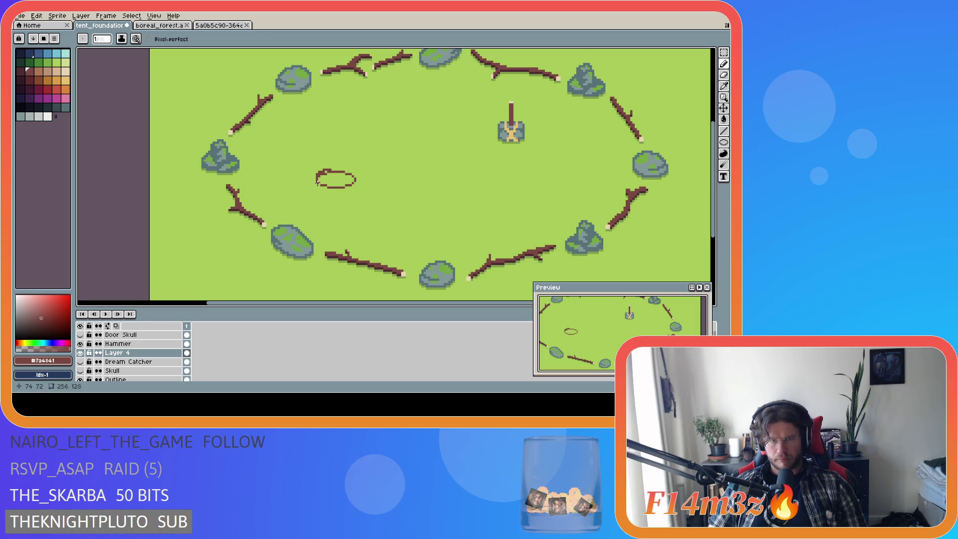
drag(317, 179, 333, 205)
Step: Trim the left-side stroke, extend it along the pot's bottom, and marquee-select the half pot
key(ctrl+z)
key(ctrl+z)
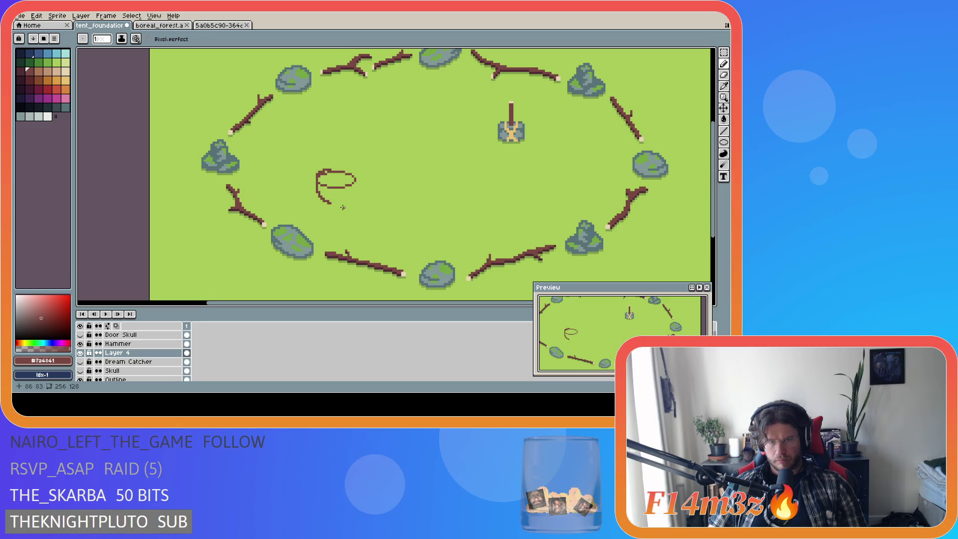
key(ctrl+z)
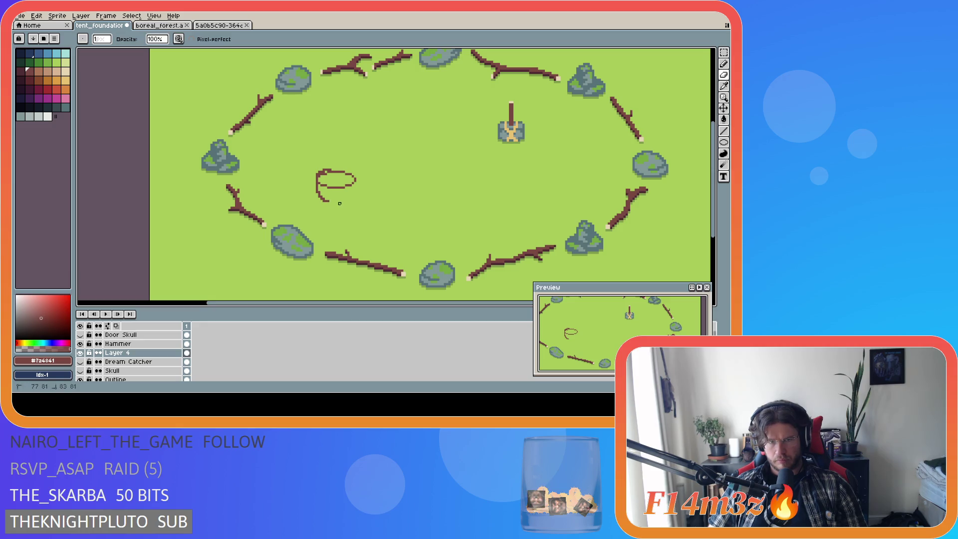
drag(329, 201, 346, 210)
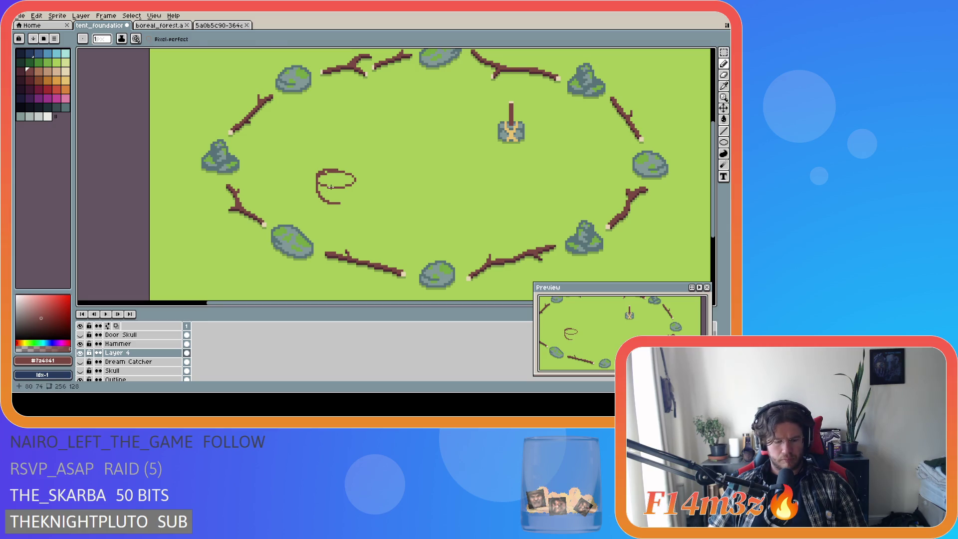
key(m)
drag(306, 156, 359, 215)
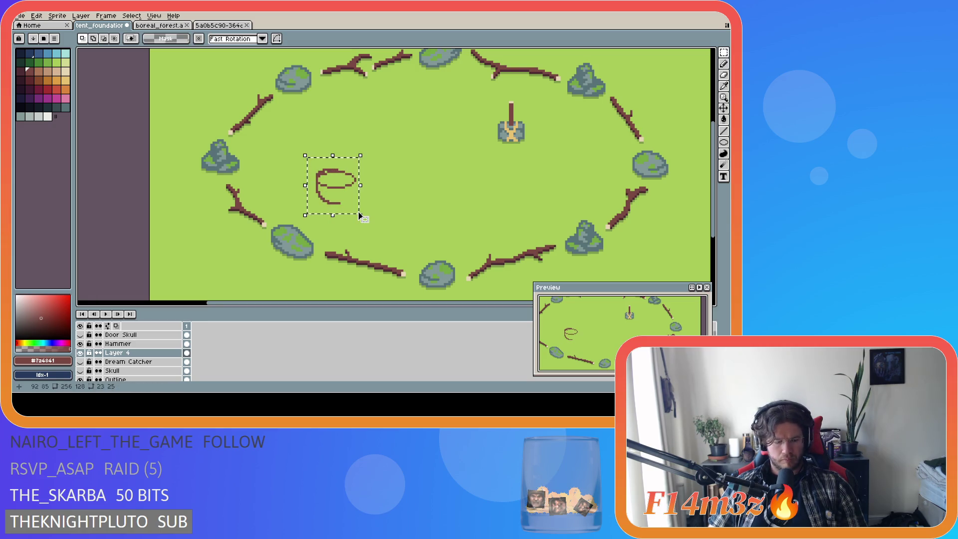
Step: Paste a horizontally flipped copy of the half pot beside it to make it symmetrical
key(ctrl+c)
key(ctrl+v)
key(shift+h)
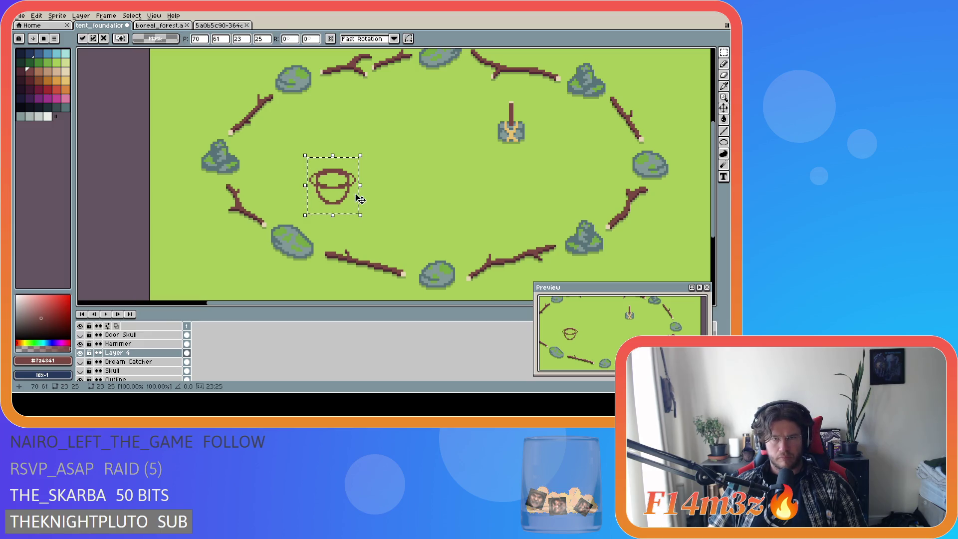
drag(344, 198, 350, 199)
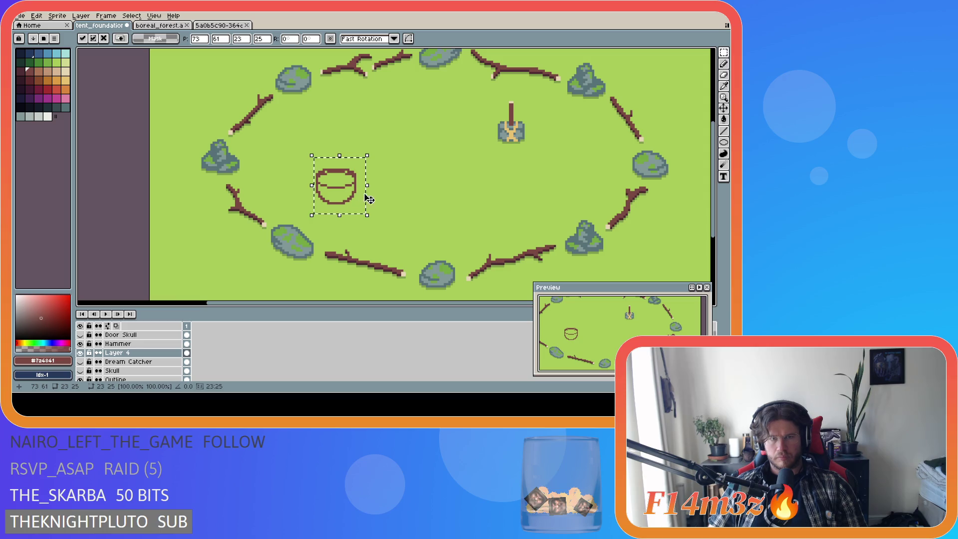
click(381, 183)
drag(300, 157, 367, 181)
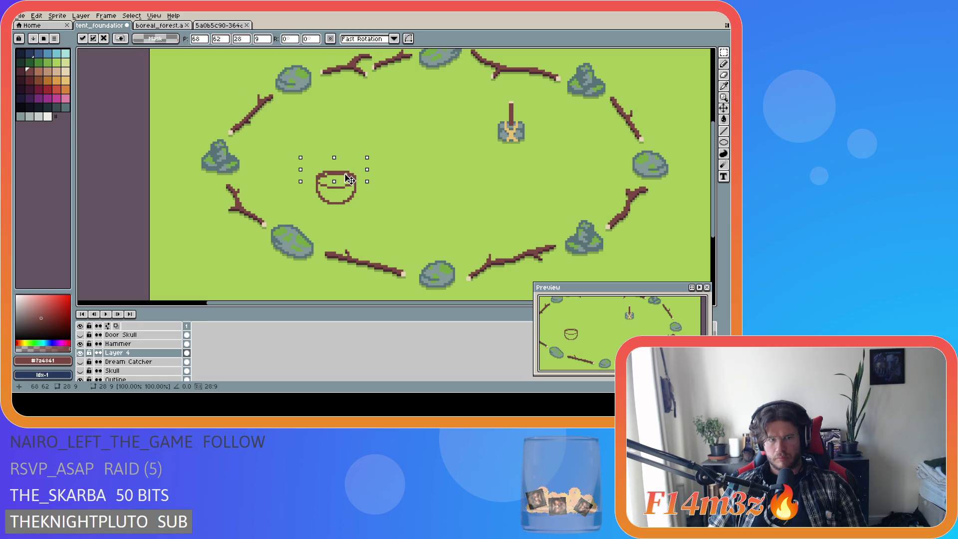
click(406, 185)
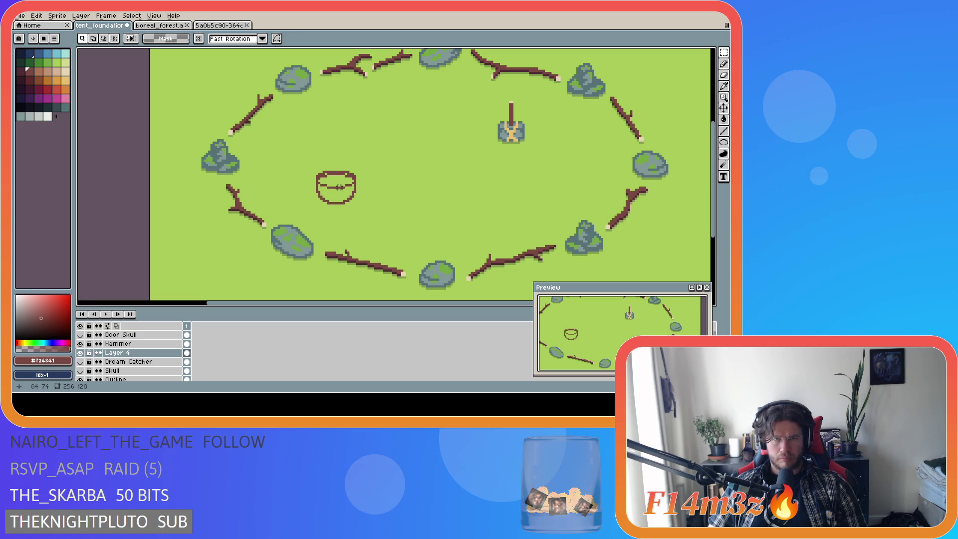
Step: Fill the pot body with brown using the Paint Bucket
key(b)
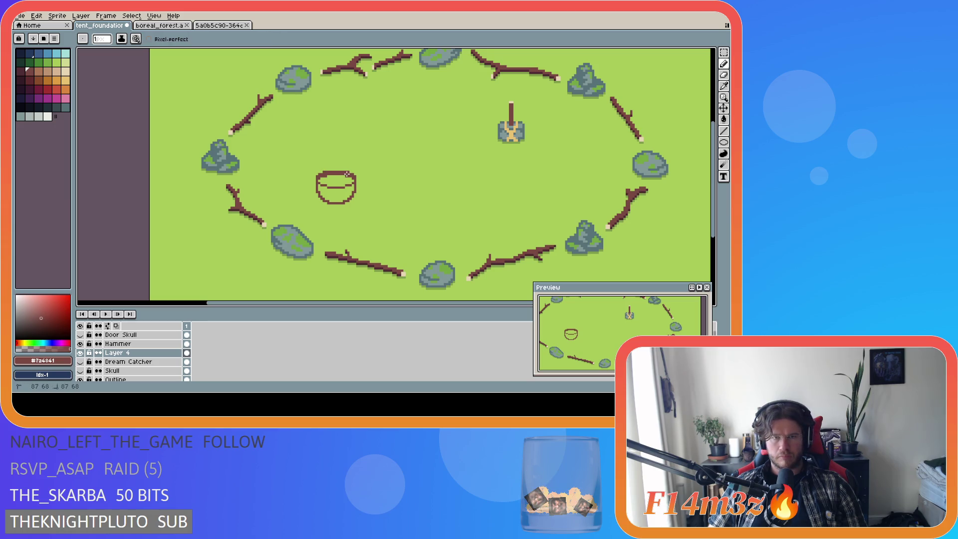
key(g)
click(335, 200)
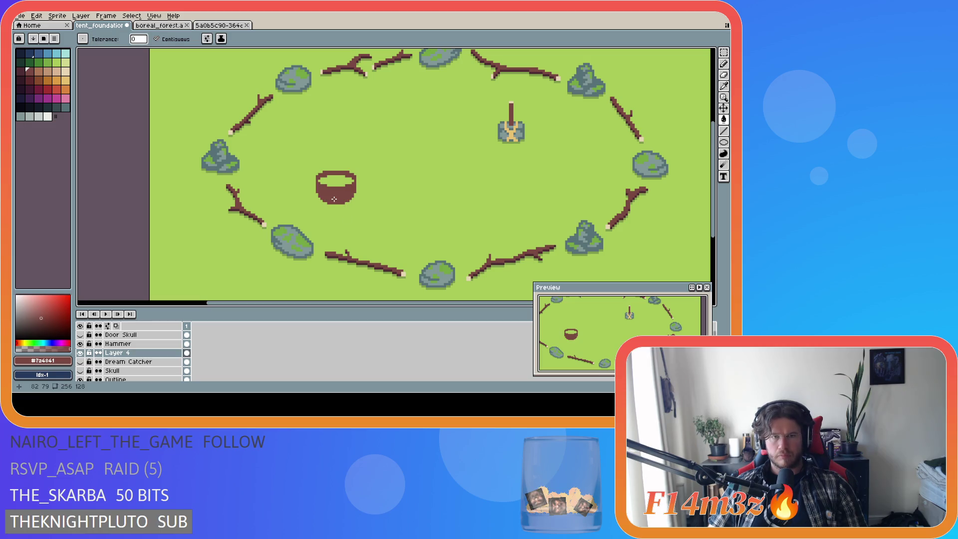
Step: Pick the branch's dark brown and bucket-fill the pot's rim opening with it
key(i)
click(334, 255)
key(g)
click(336, 179)
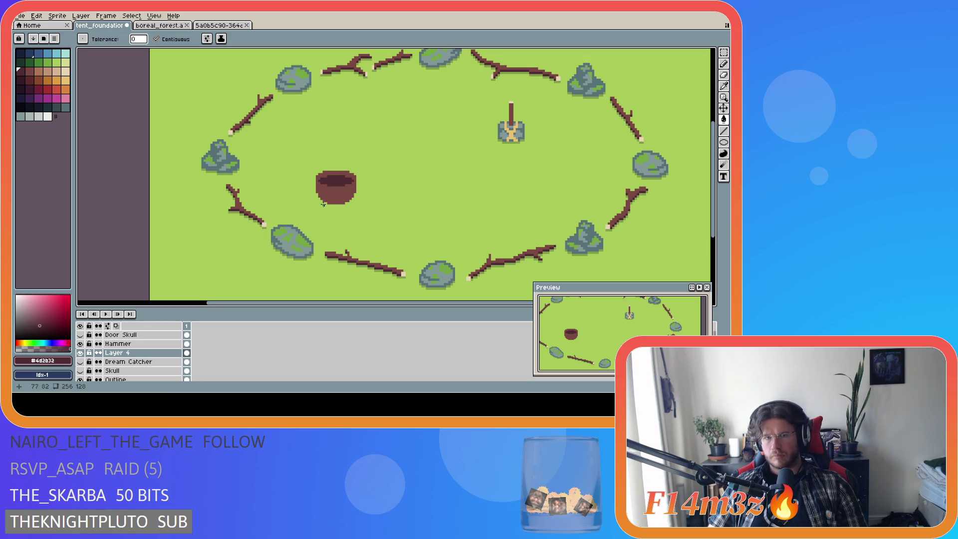
key(b)
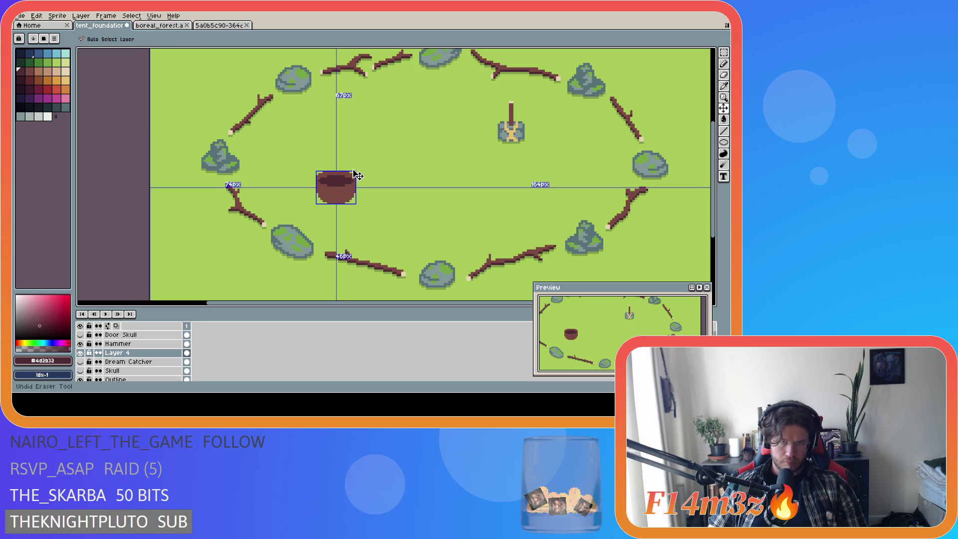
key(ctrl+y)
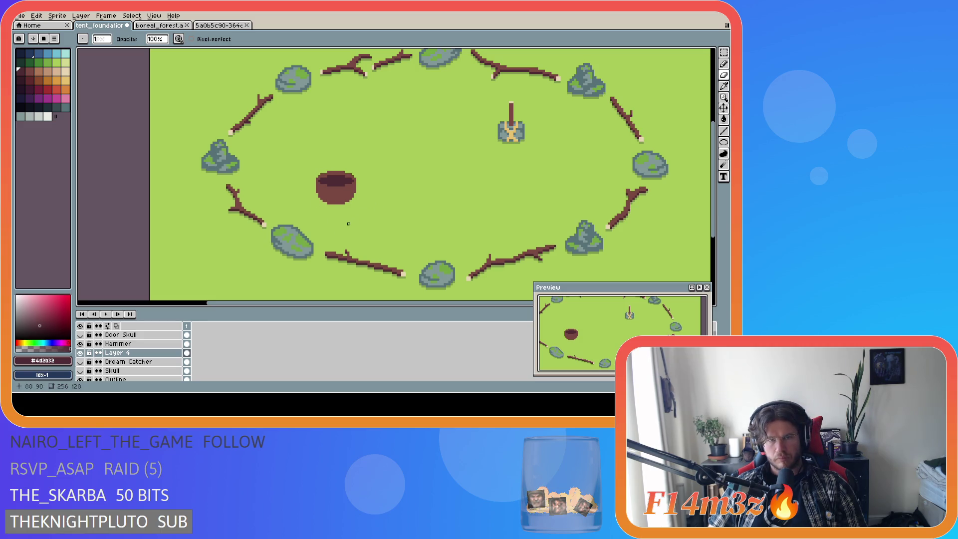
Step: Pick the pot's lighter brown #7a4841 as the drawing colour
key(i)
click(328, 188)
key(b)
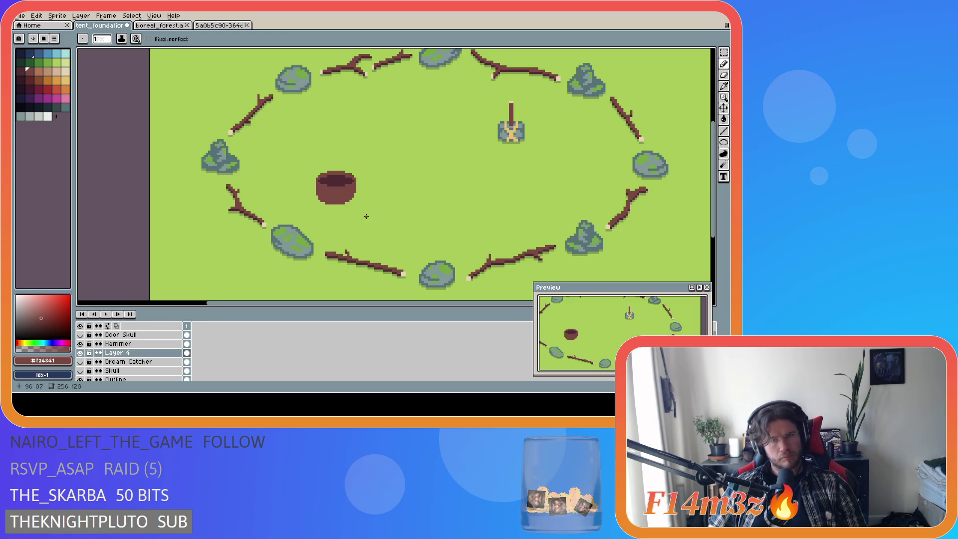
key(ctrl)
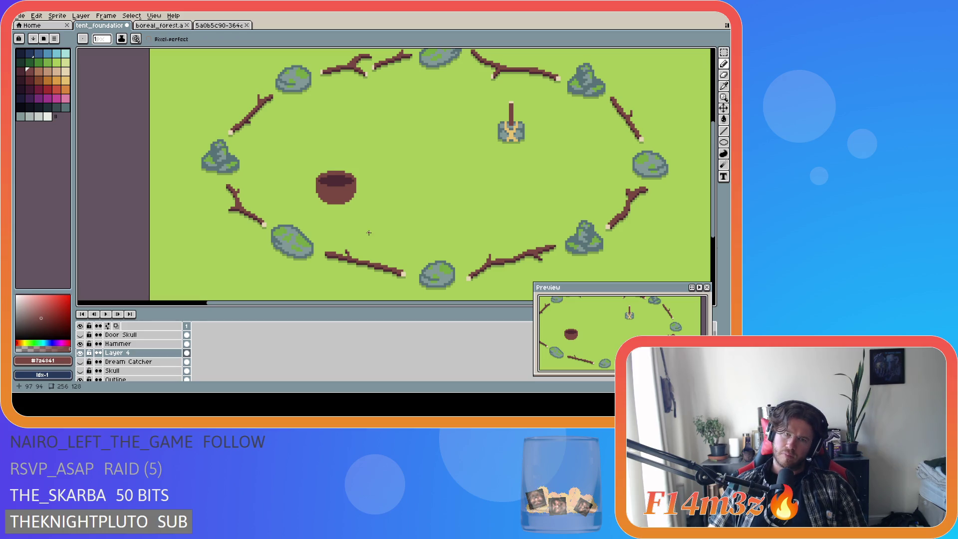
scroll(331, 197, up, 2)
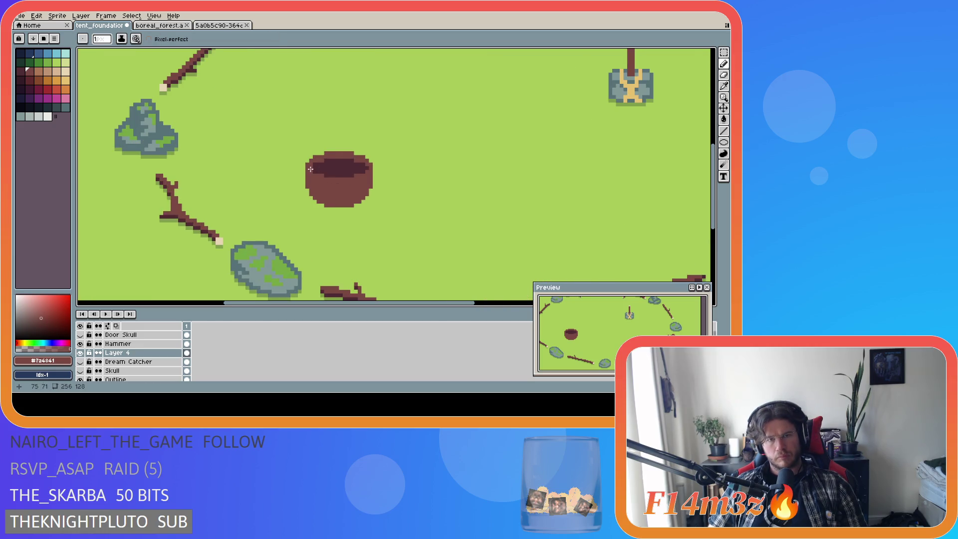
Step: Paint over the right end of the pot's dark opening with the Pencil
drag(367, 174, 368, 165)
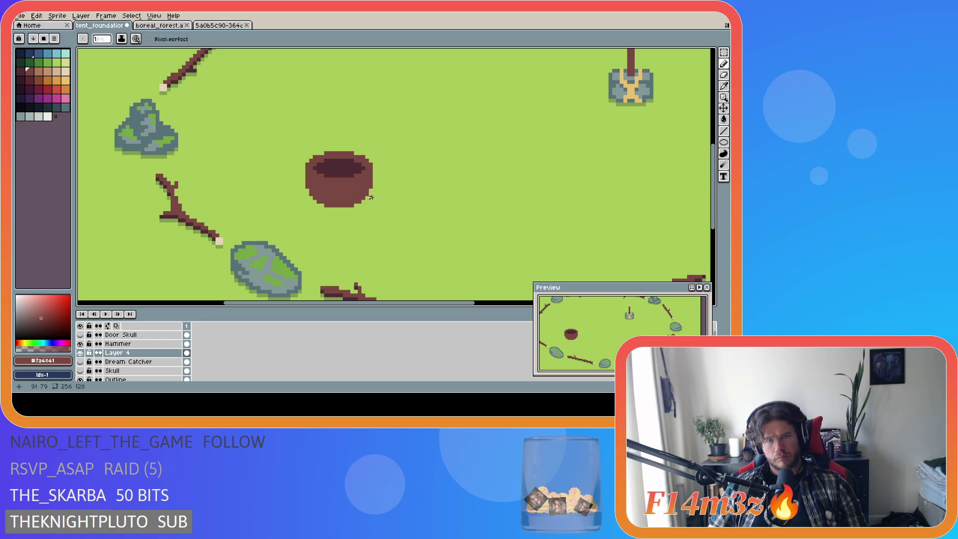
scroll(380, 204, down, 2)
scroll(379, 203, down, 1)
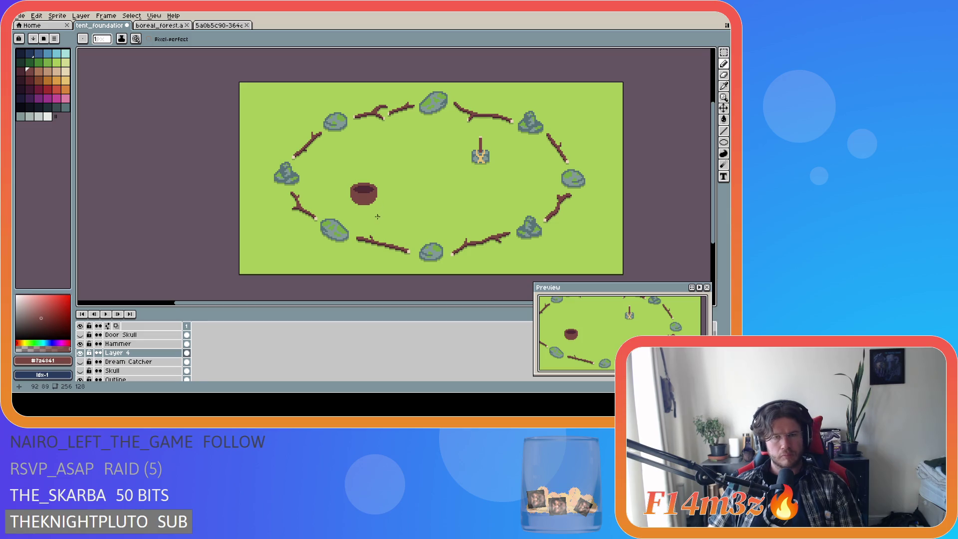
scroll(376, 218, up, 1)
scroll(360, 170, up, 1)
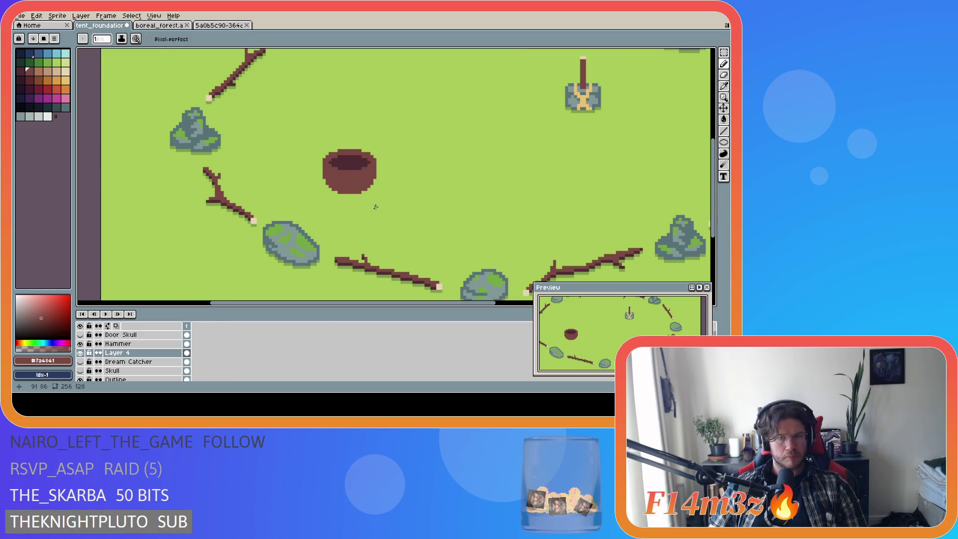
key(m)
drag(339, 133, 381, 204)
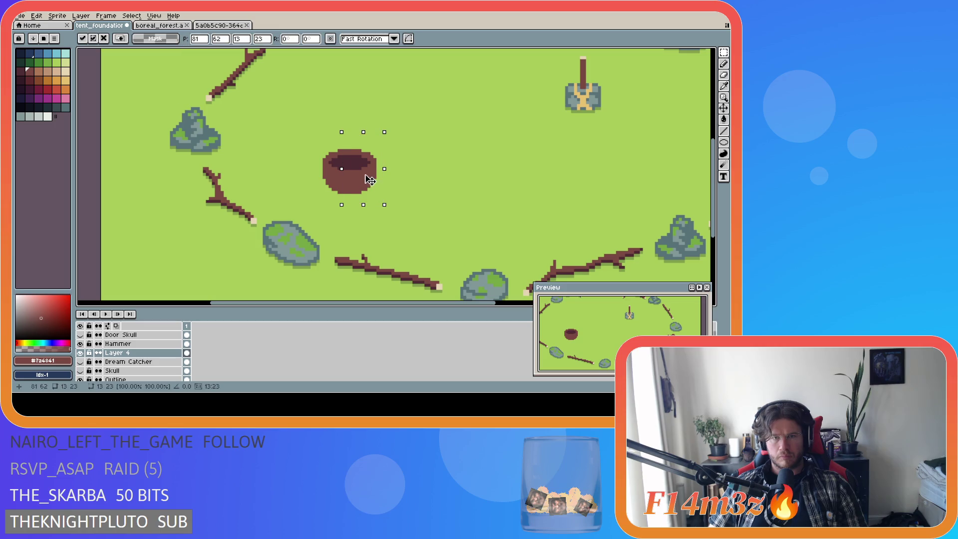
click(406, 190)
scroll(393, 205, down, 4)
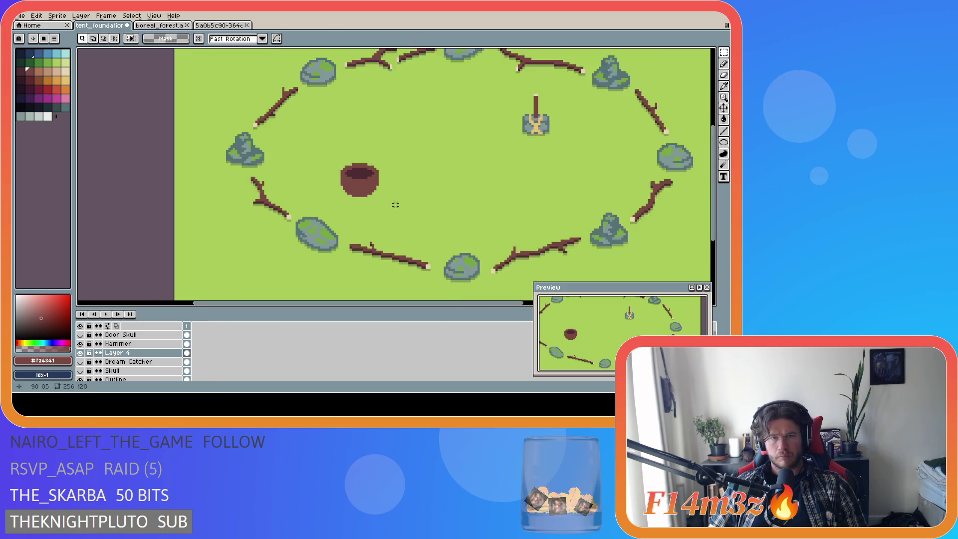
scroll(394, 204, up, 4)
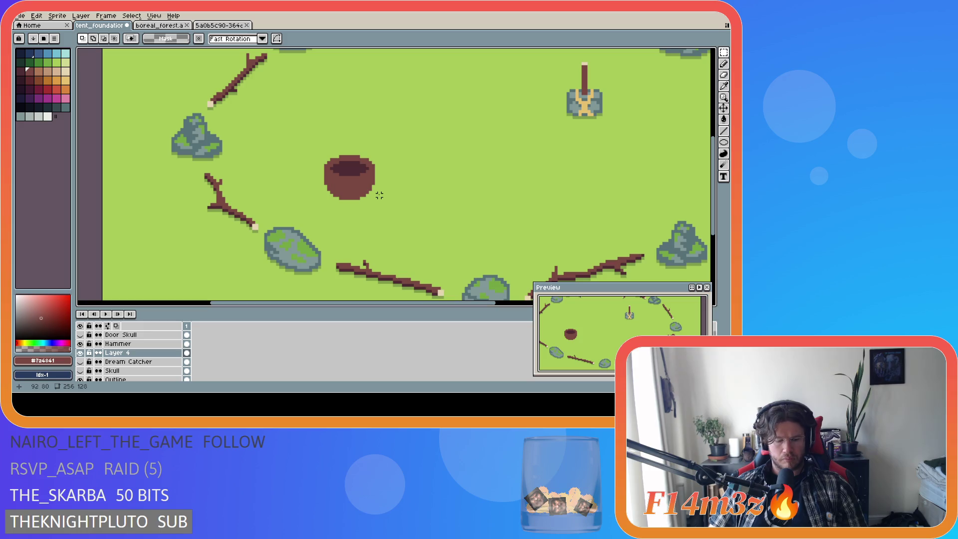
key(b)
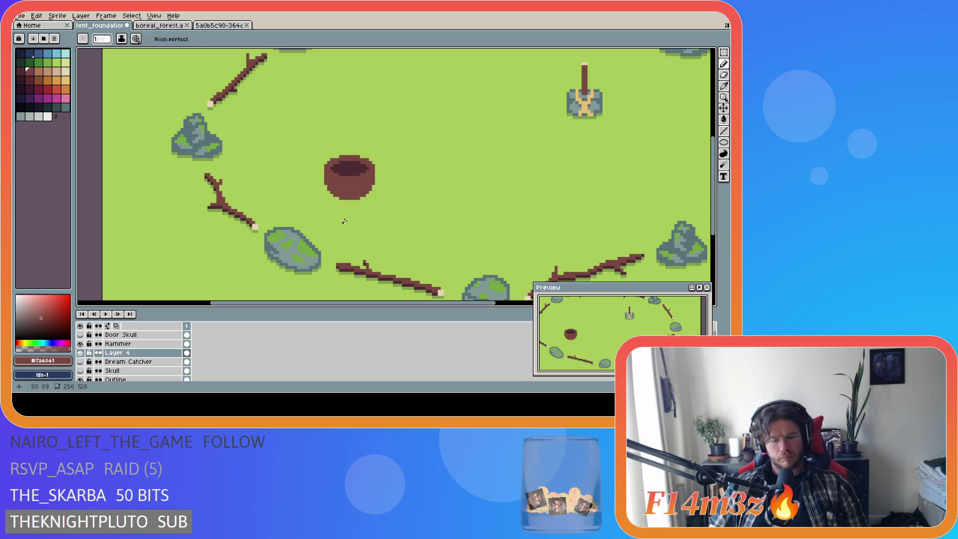
Step: Try marquee selections to isolate the pot's lower half
key(m)
drag(325, 185, 370, 192)
drag(395, 141, 349, 228)
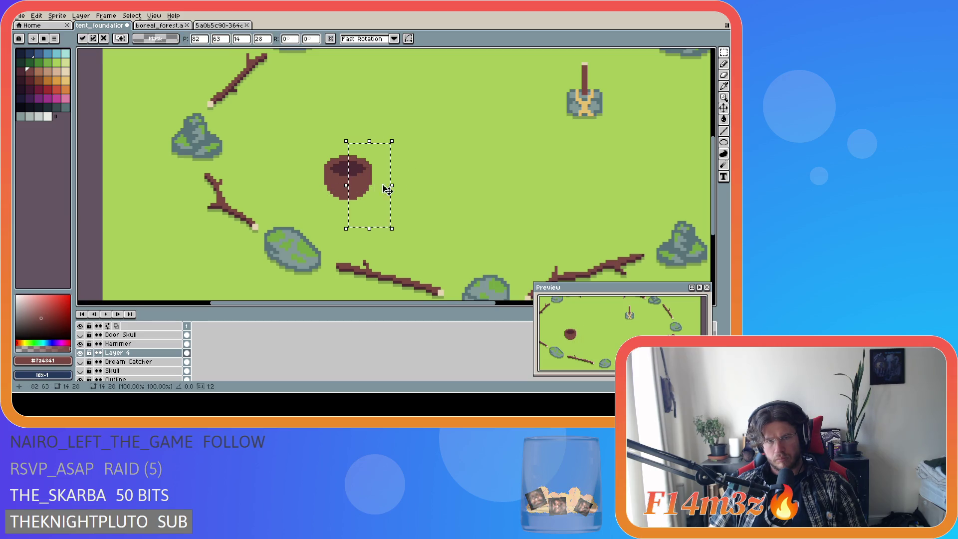
click(415, 186)
drag(385, 222, 307, 177)
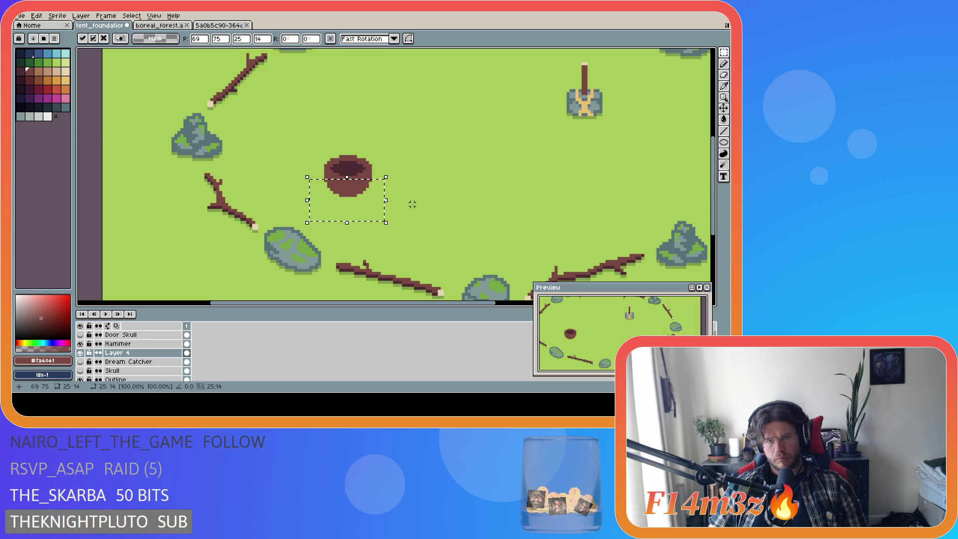
click(424, 213)
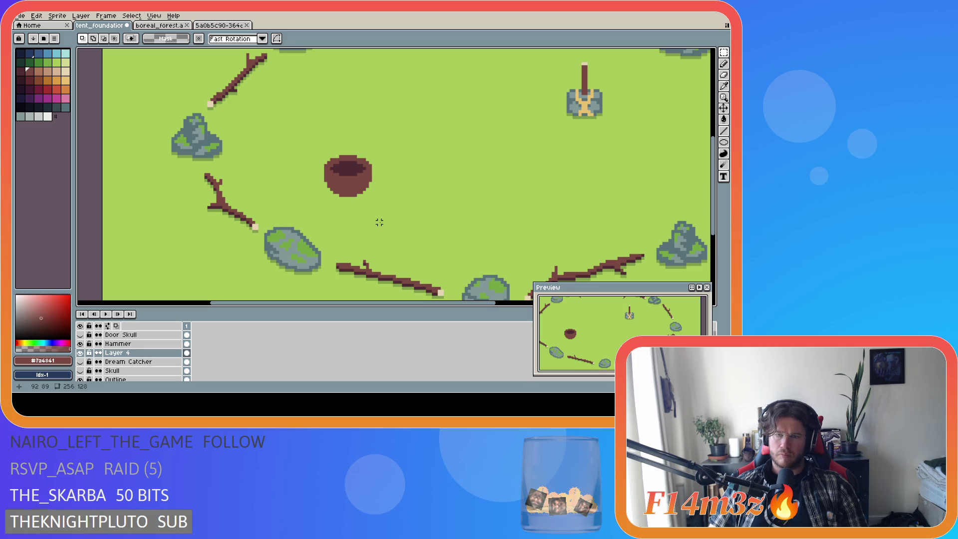
Step: Move the pot's lower half down a pixel, widen its bottom, then pick dark brown #4d2b32
drag(307, 174, 385, 220)
key(Down)
key(Return)
click(445, 160)
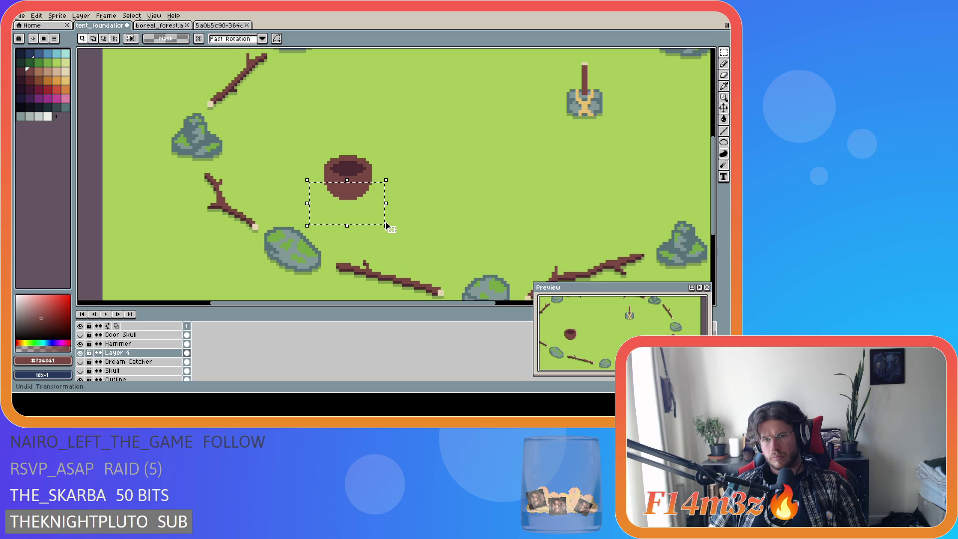
mouse_move(397, 220)
mouse_down()
mouse_move(308, 177)
mouse_move(344, 196)
mouse_up()
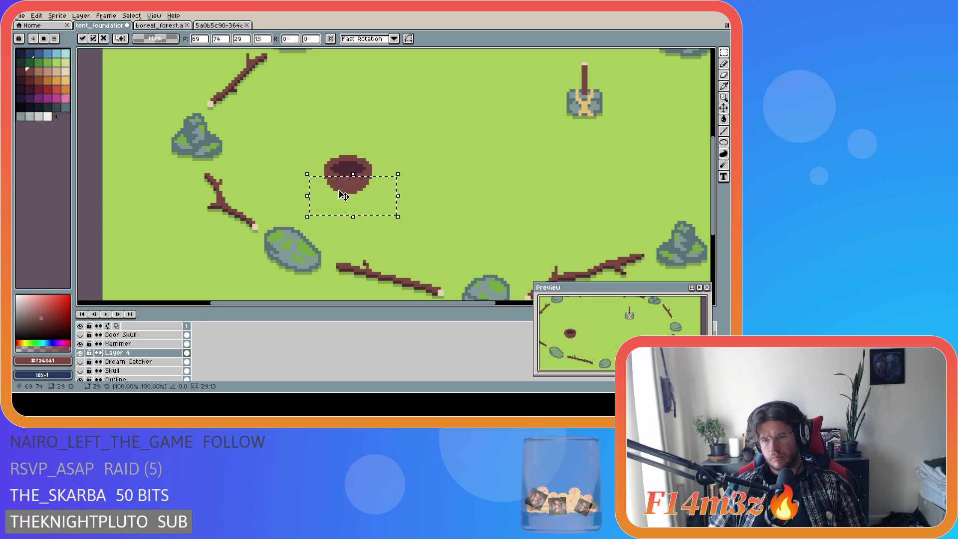
click(409, 213)
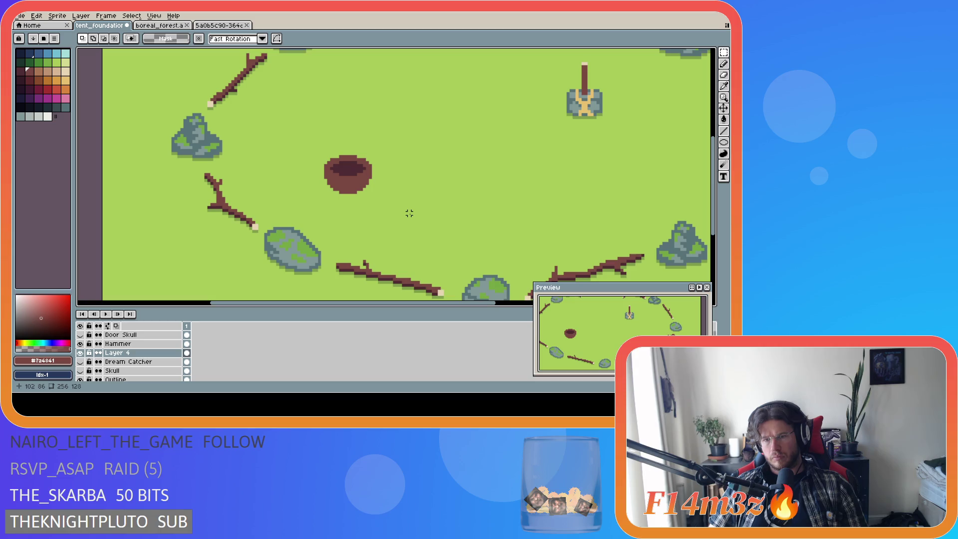
alt+click(331, 180)
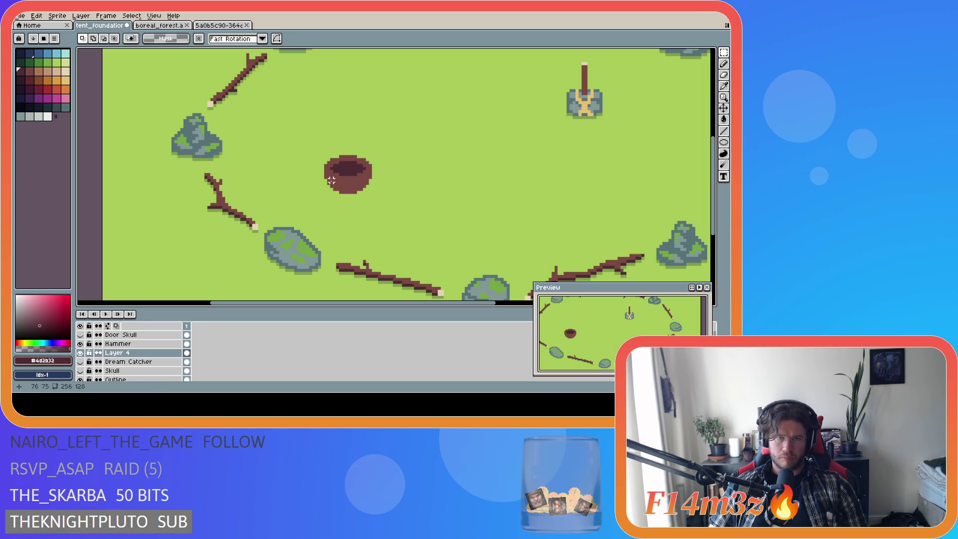
Step: Shade the nest's interior with dark brown #4d2b32 pixels, undoing unwanted strokes
key(b)
scroll(327, 175, up, 1)
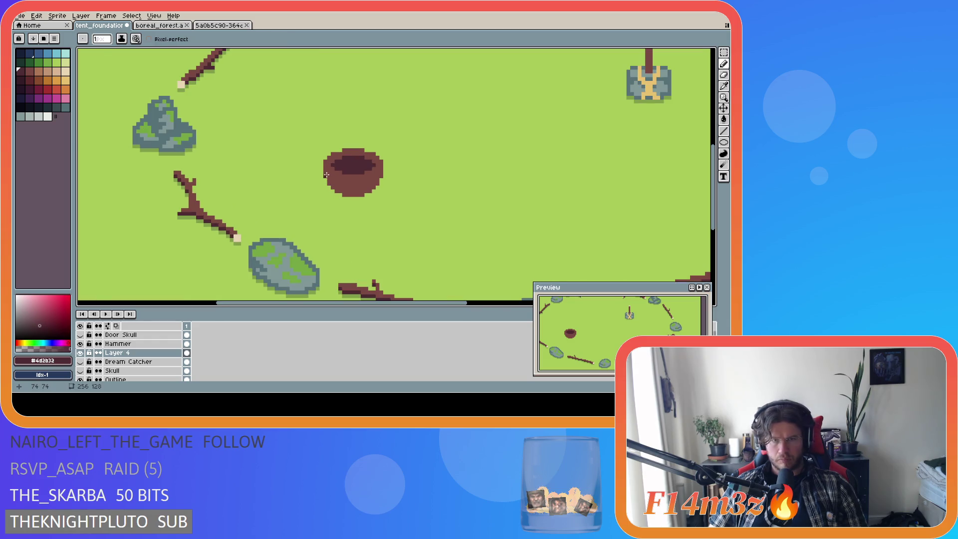
mouse_move(326, 173)
mouse_down()
mouse_move(337, 189)
mouse_move(358, 183)
mouse_up()
key(ctrl+z)
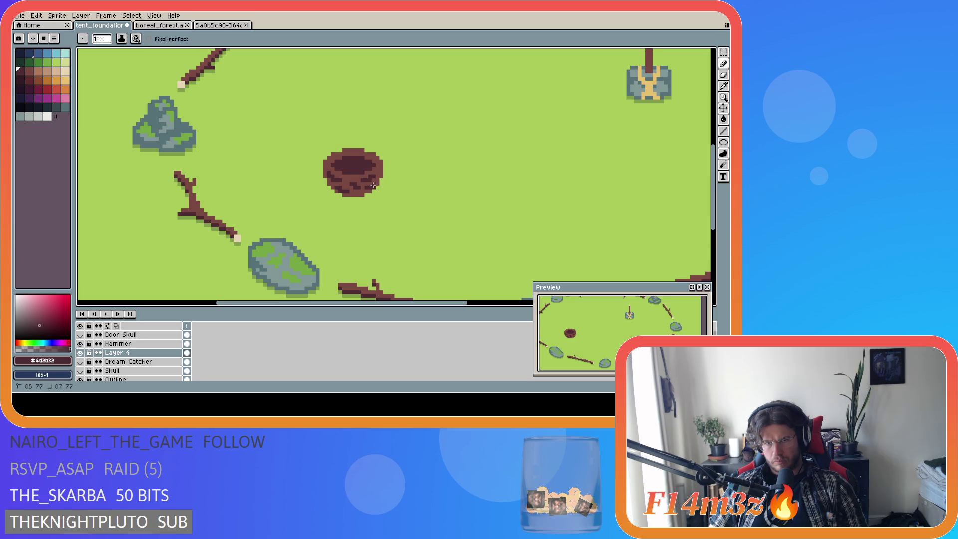
drag(366, 187, 371, 185)
drag(374, 186, 375, 183)
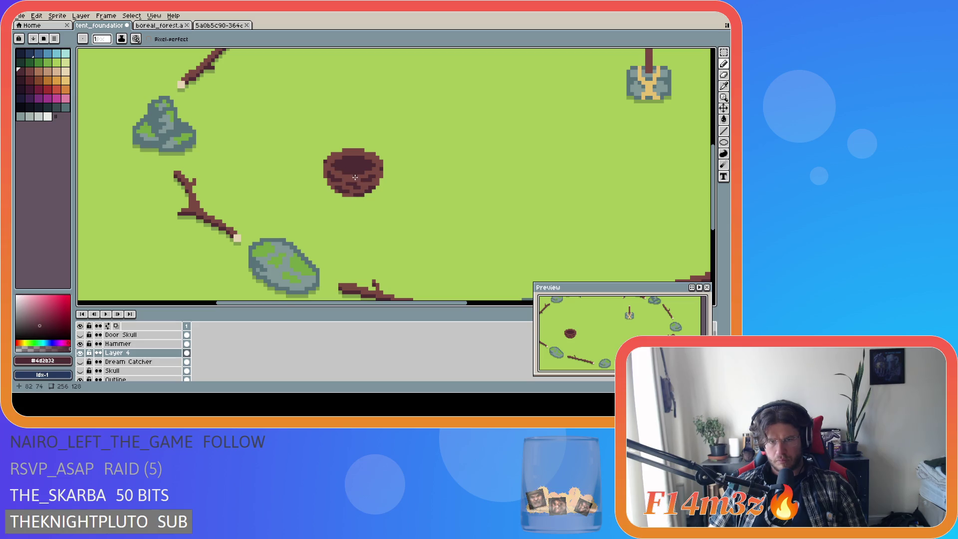
key(v)
key(b)
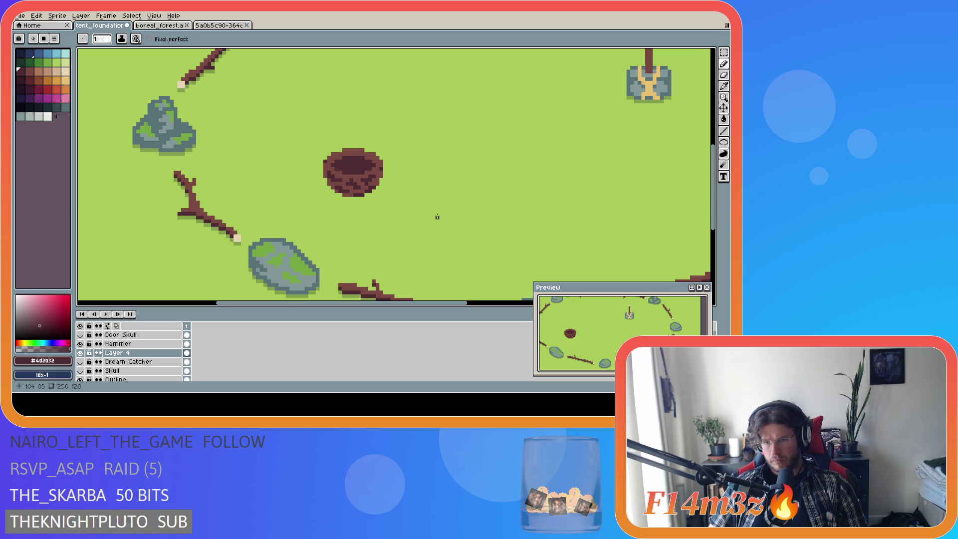
key(ctrl+z)
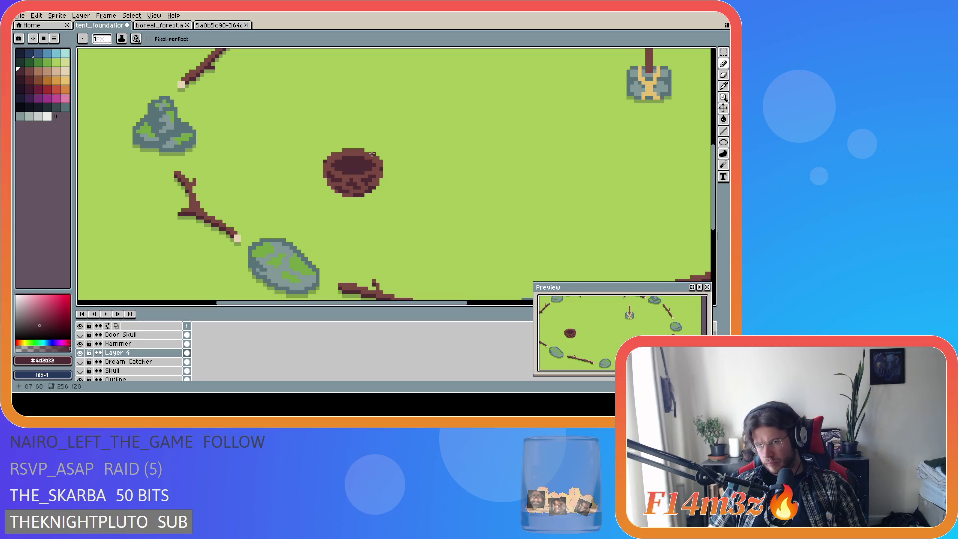
Step: Sample the rim's lighter brown and the nest's dark brown to compare
alt+click(331, 160)
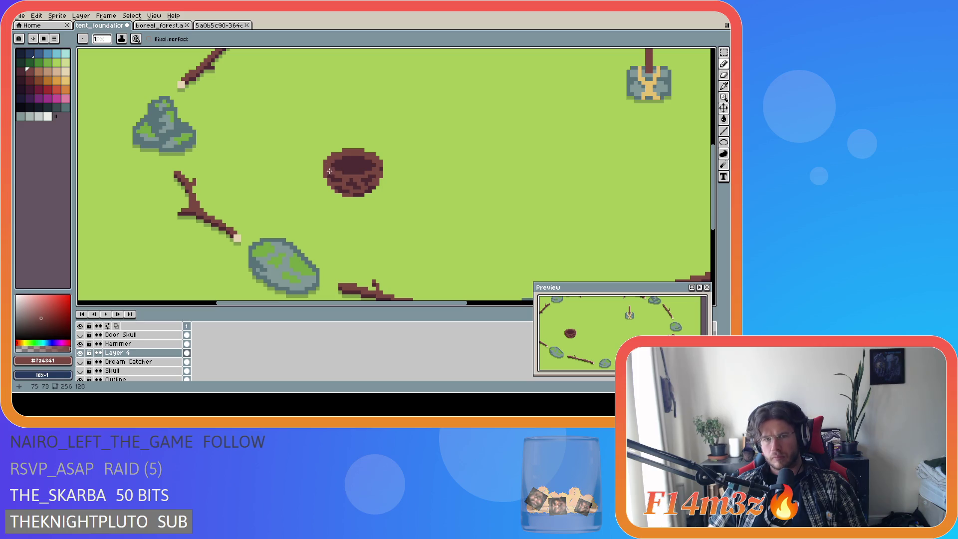
alt+click(334, 172)
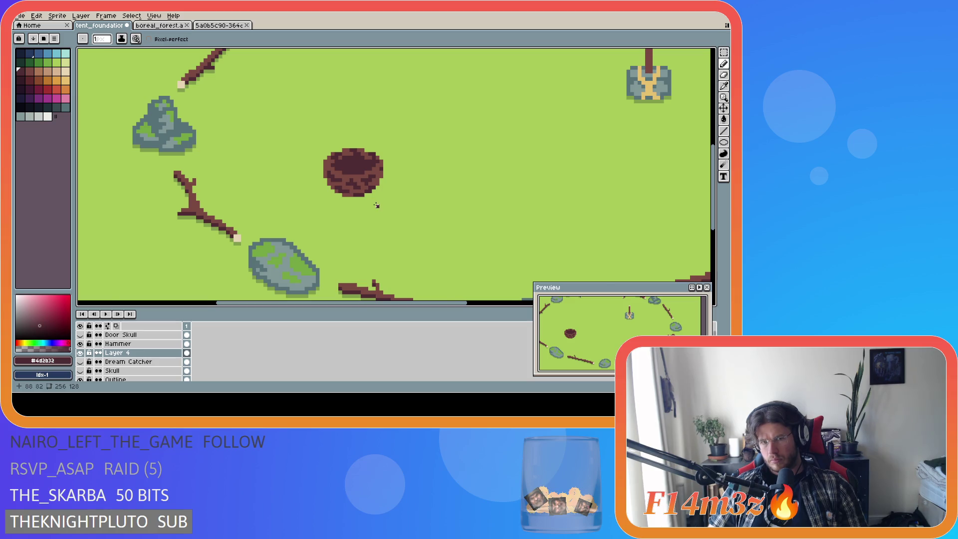
scroll(376, 205, down, 4)
scroll(376, 205, down, 2)
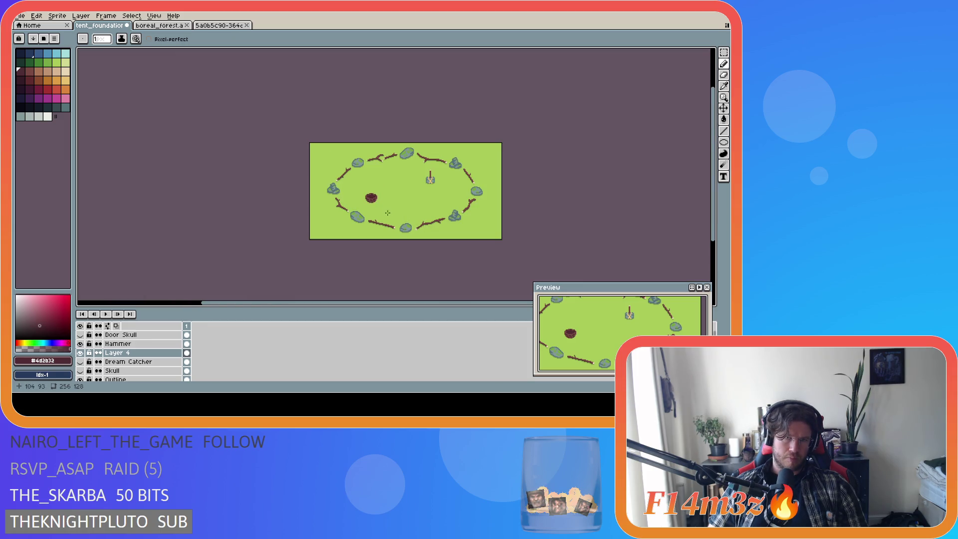
scroll(376, 204, up, 1)
scroll(377, 204, up, 3)
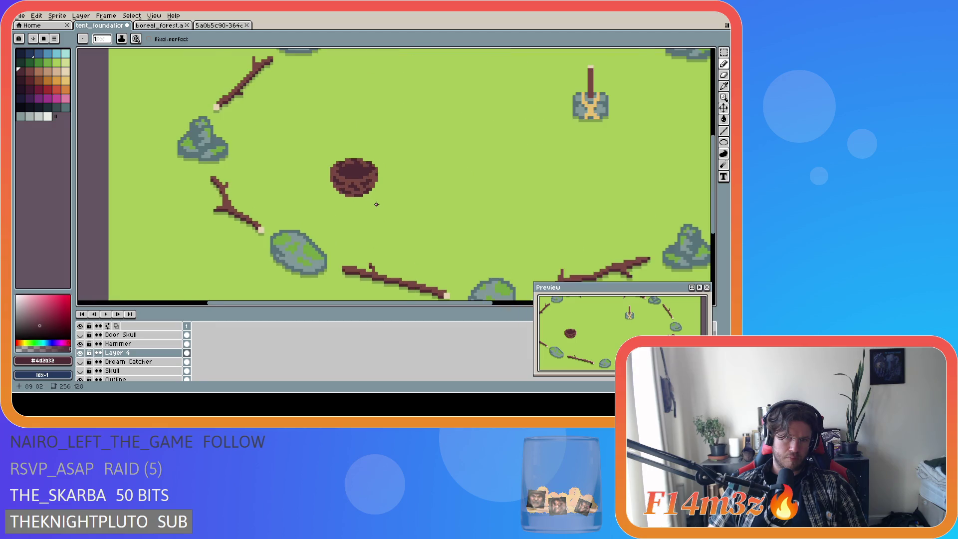
Step: Settle on the nest's dark brown #4d2b32 as drawing colour and save tent_foundation.ase
alt+click(357, 151)
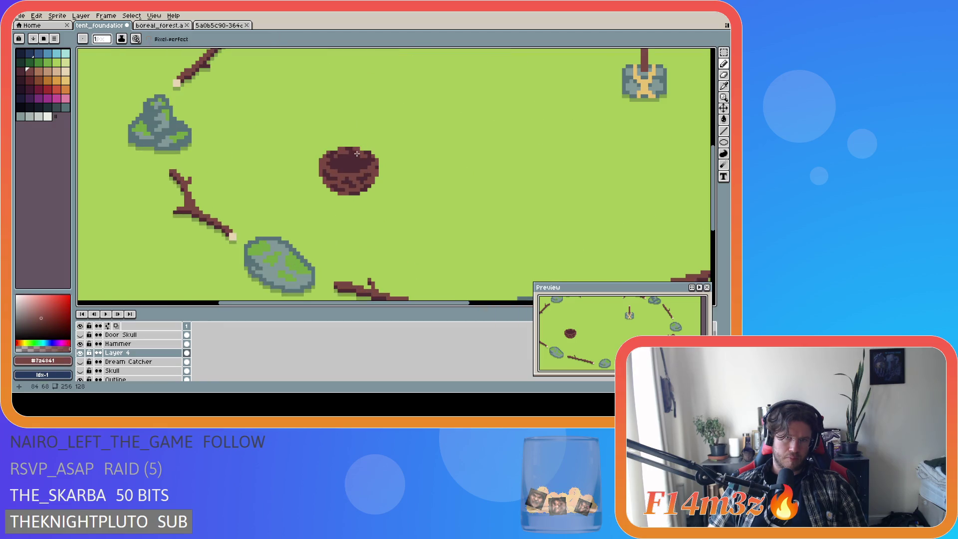
scroll(370, 190, down, 4)
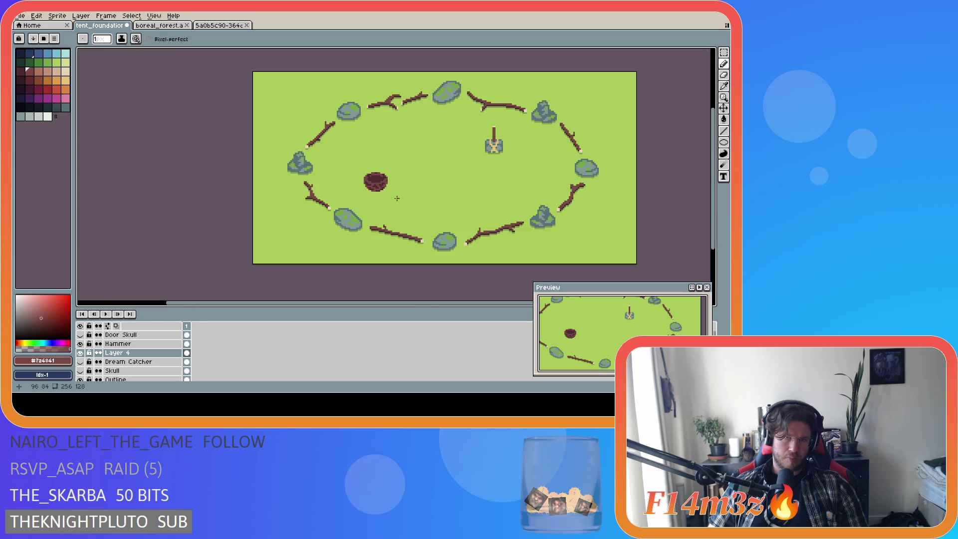
scroll(401, 200, down, 2)
scroll(386, 190, up, 5)
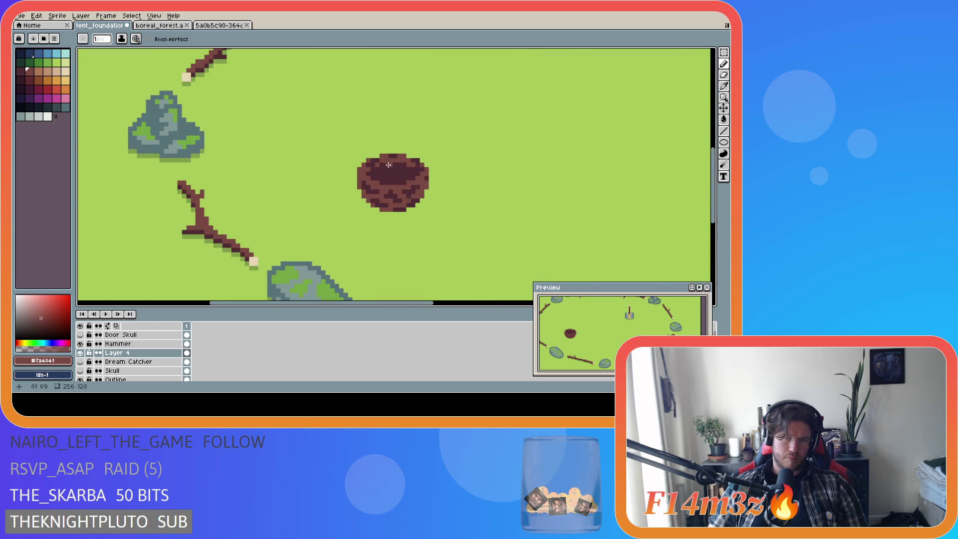
scroll(411, 192, down, 5)
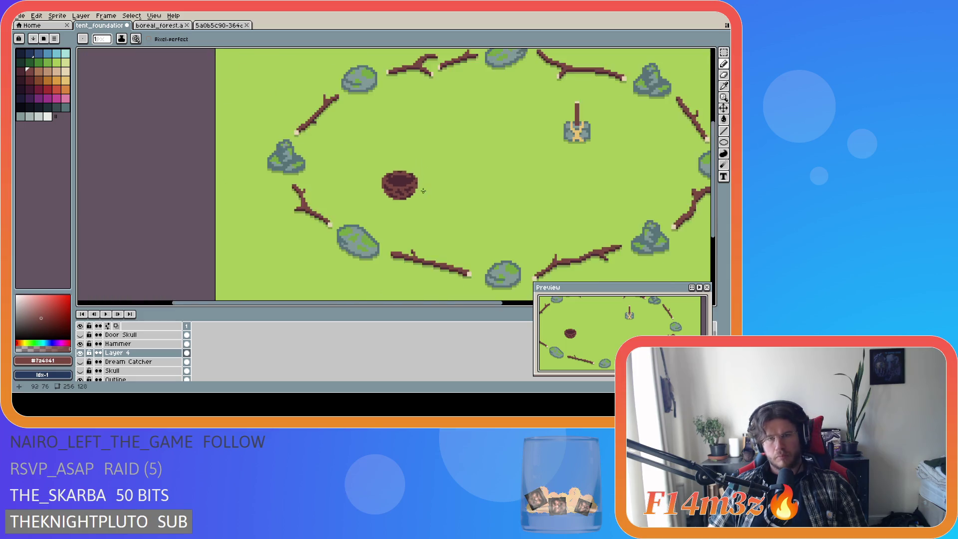
scroll(439, 193, up, 5)
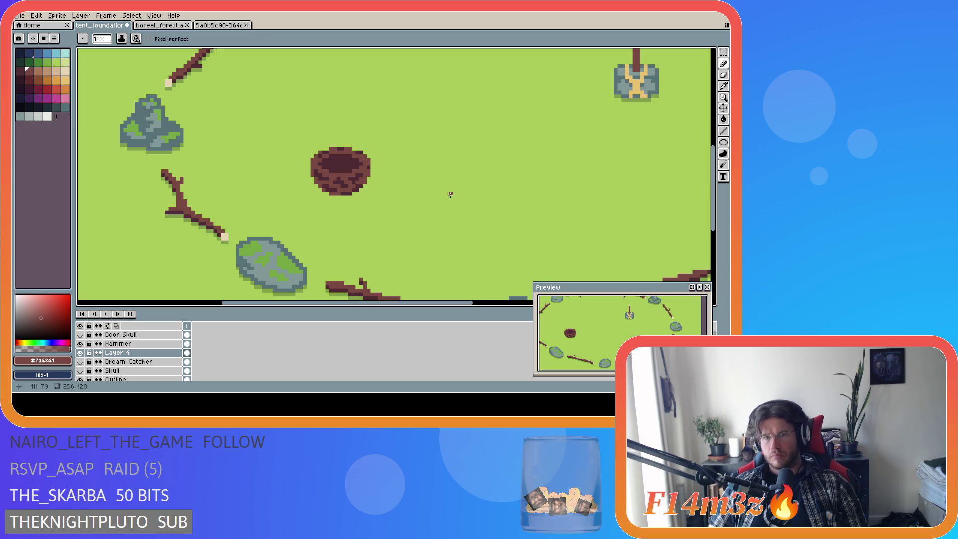
alt+click(364, 159)
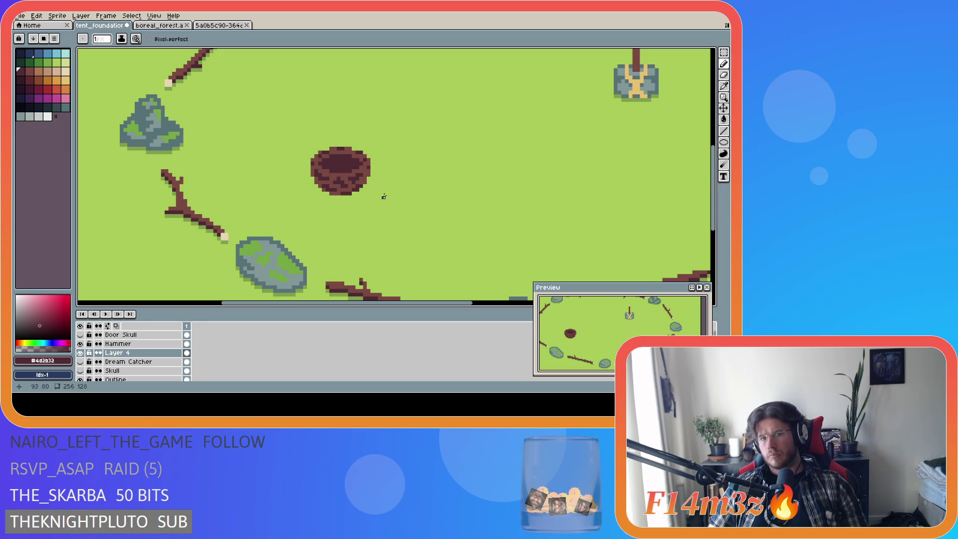
scroll(339, 230, down, 1)
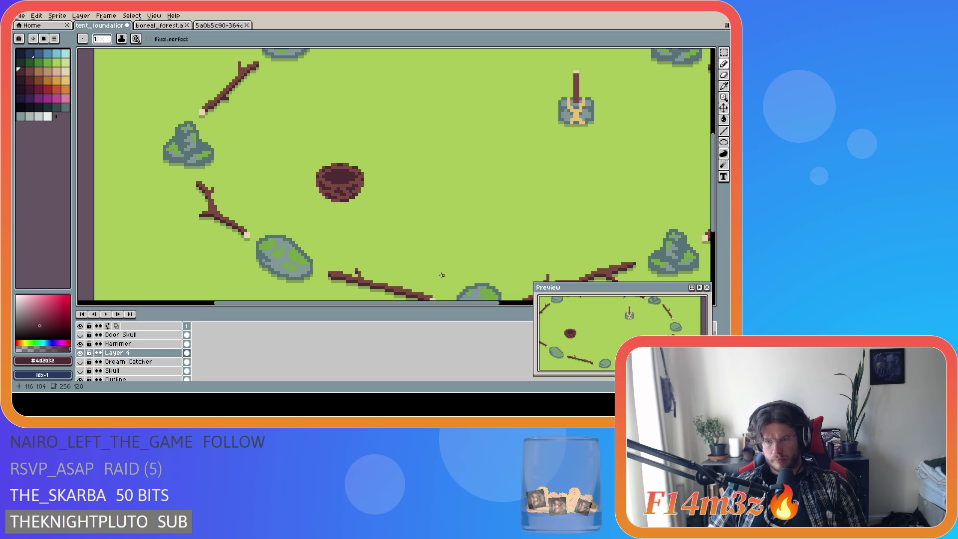
key(ctrl+s)
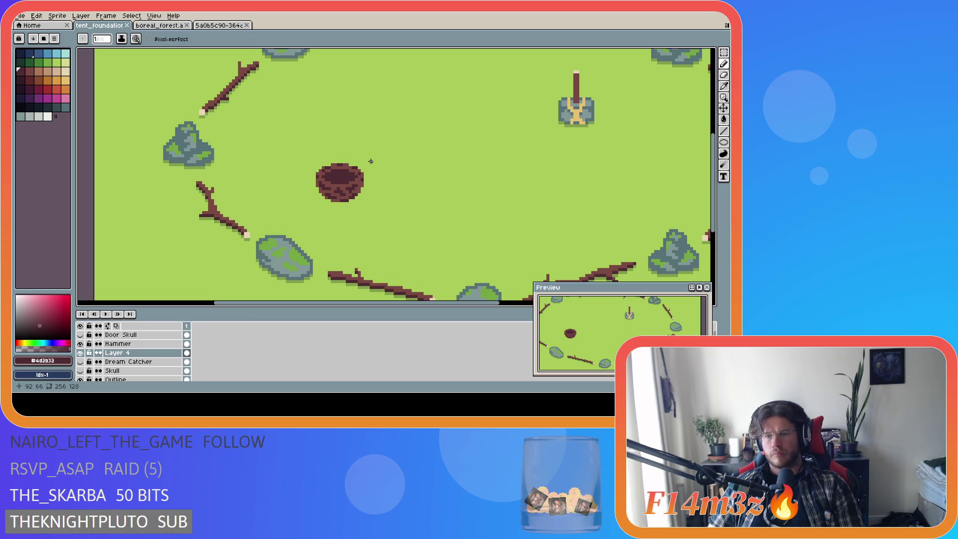
Step: Resample the nest's rim and dark browns and save the sprite again
scroll(352, 167, up, 1)
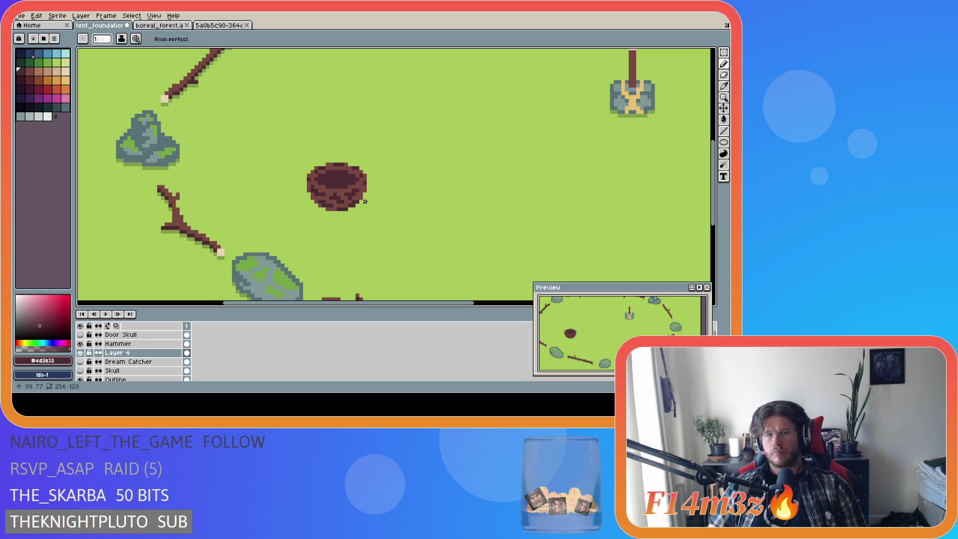
alt+click(333, 167)
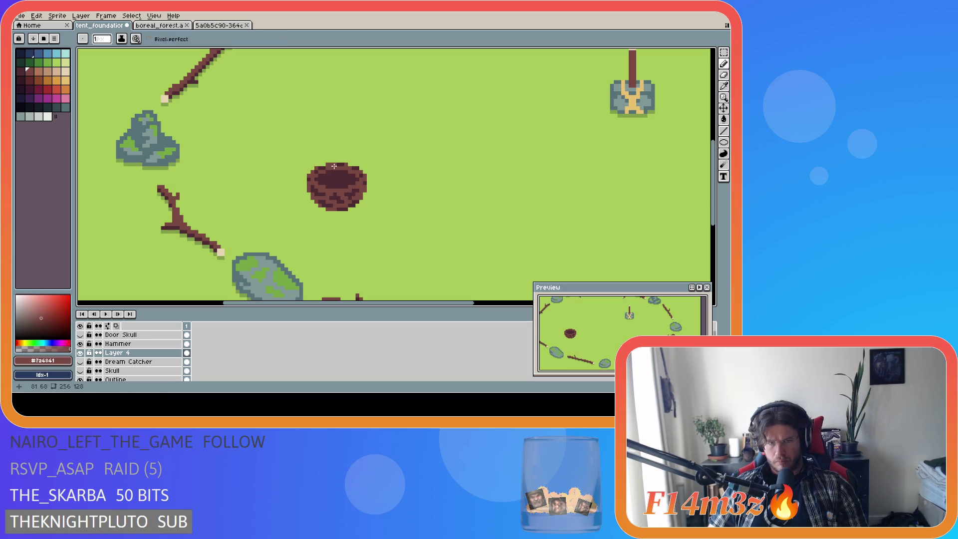
alt+click(342, 163)
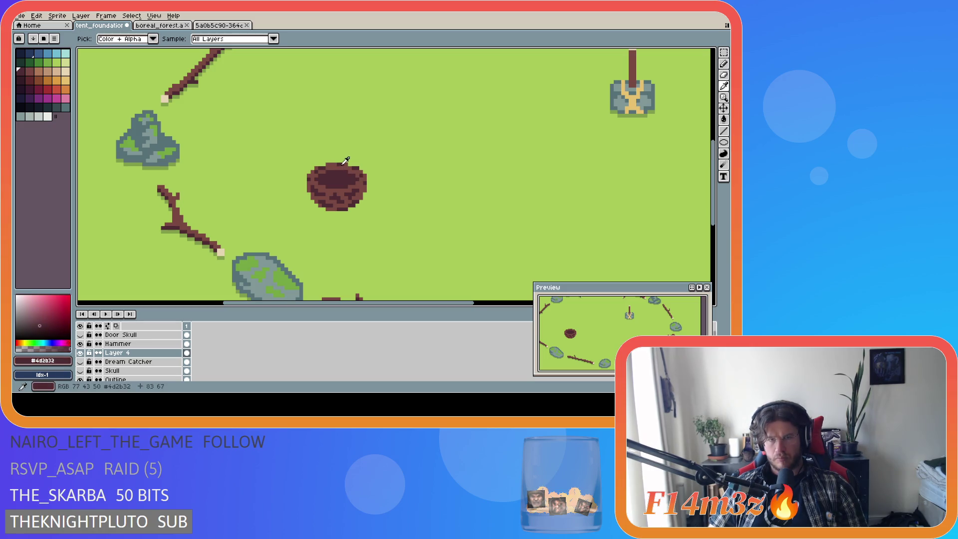
scroll(434, 195, down, 1)
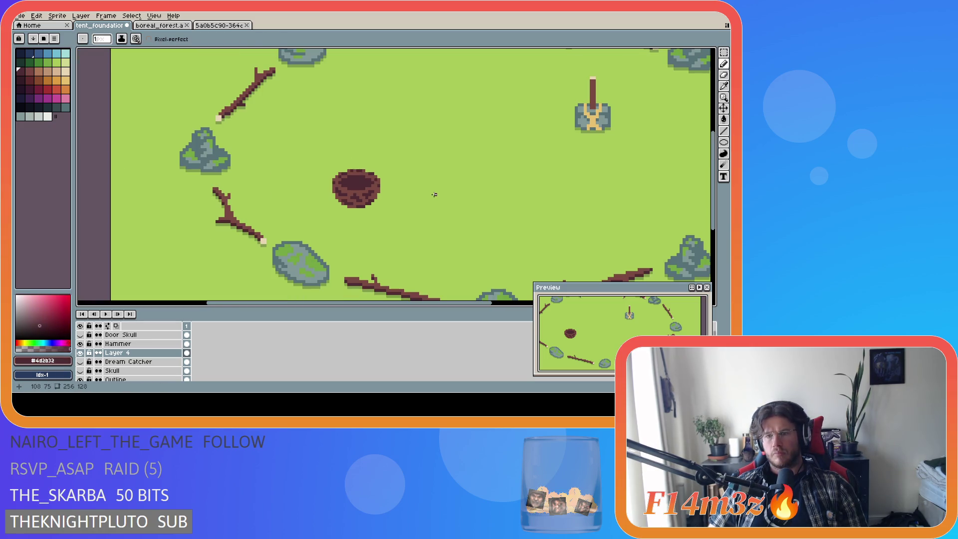
scroll(434, 195, up, 1)
key(ctrl+s)
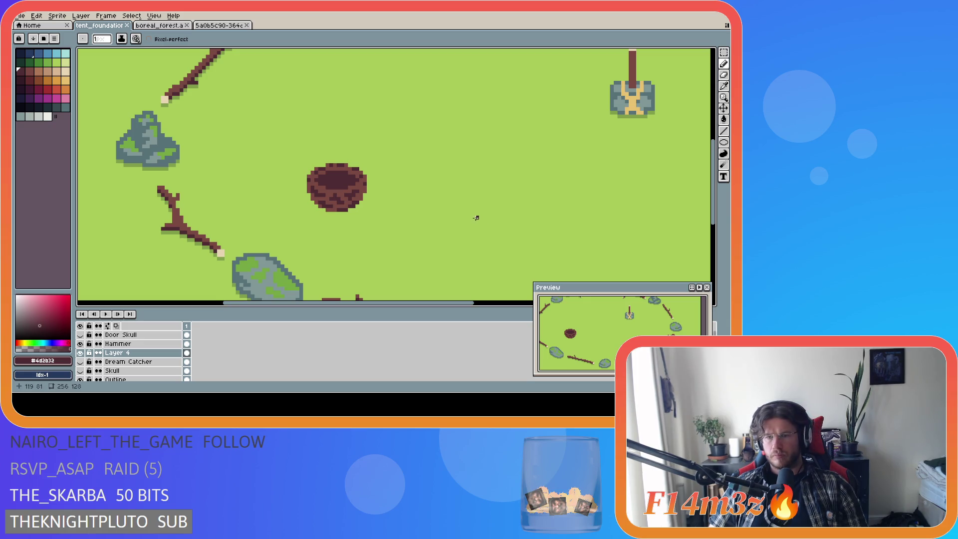
Step: Choose the light beige palette swatch and add a new Layer 5 above Layer 4
scroll(459, 217, down, 3)
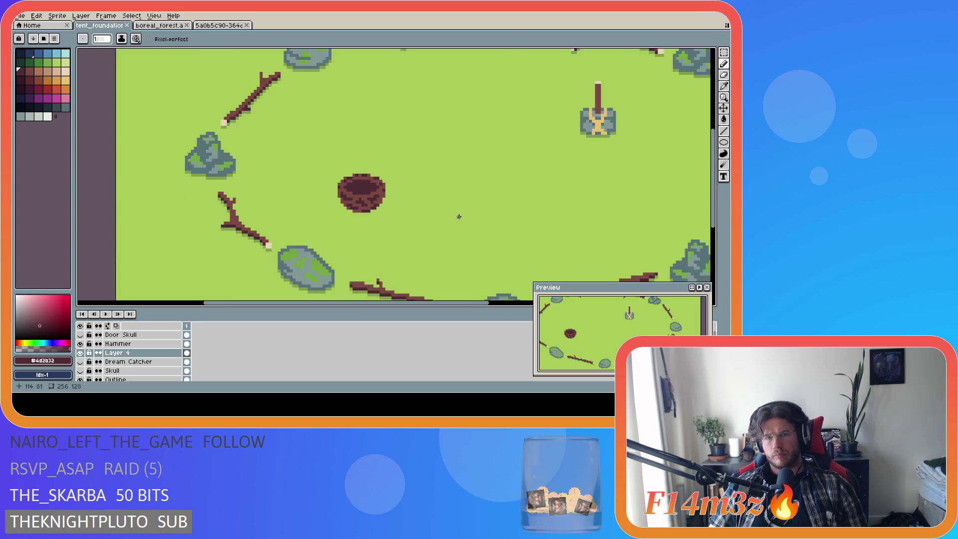
scroll(458, 217, up, 1)
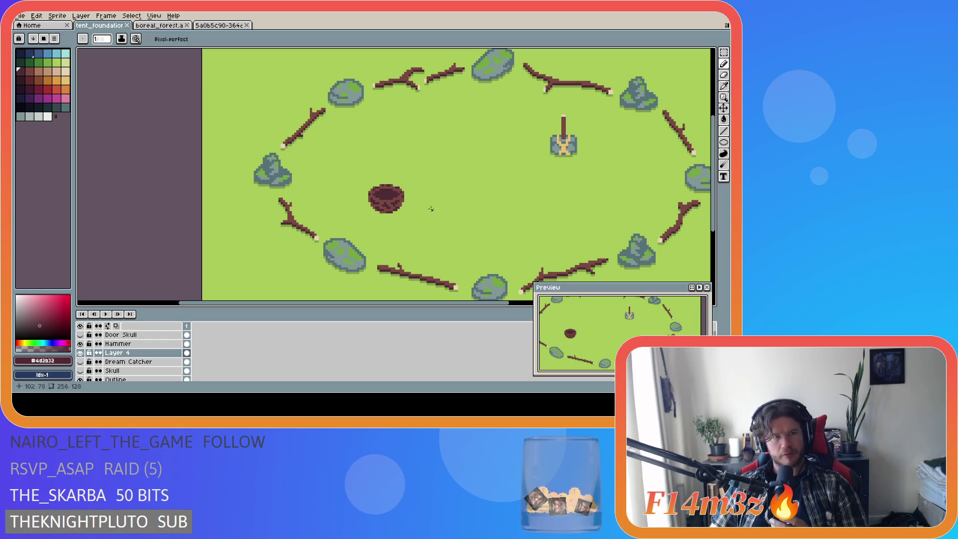
click(69, 73)
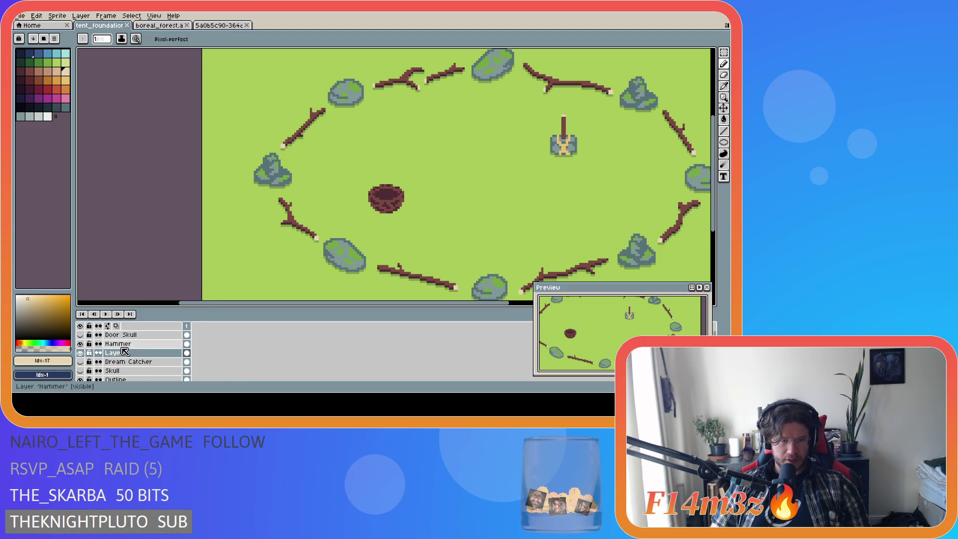
key(shift+n)
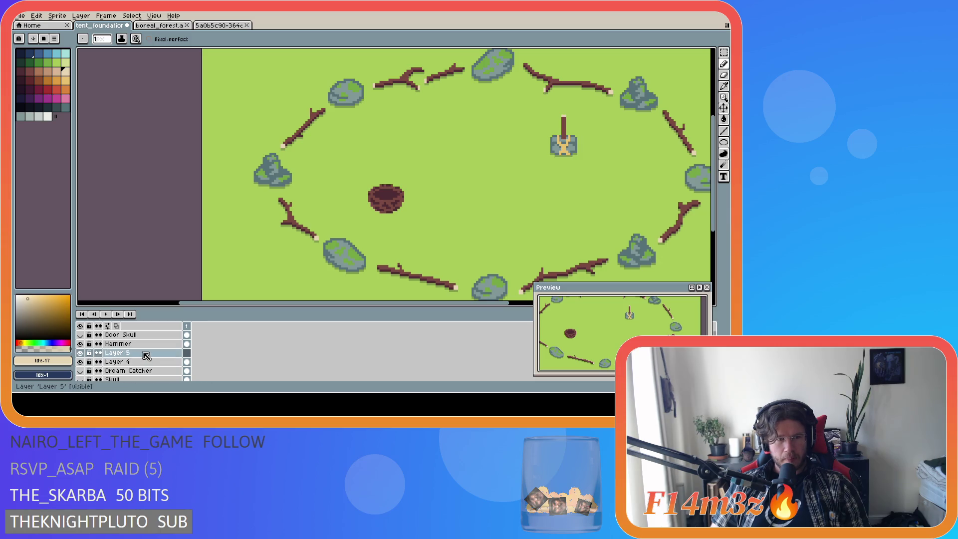
Step: Outline a small egg inside the nest with the Ellipse tool and fill it with cream
mouse_move(723, 144)
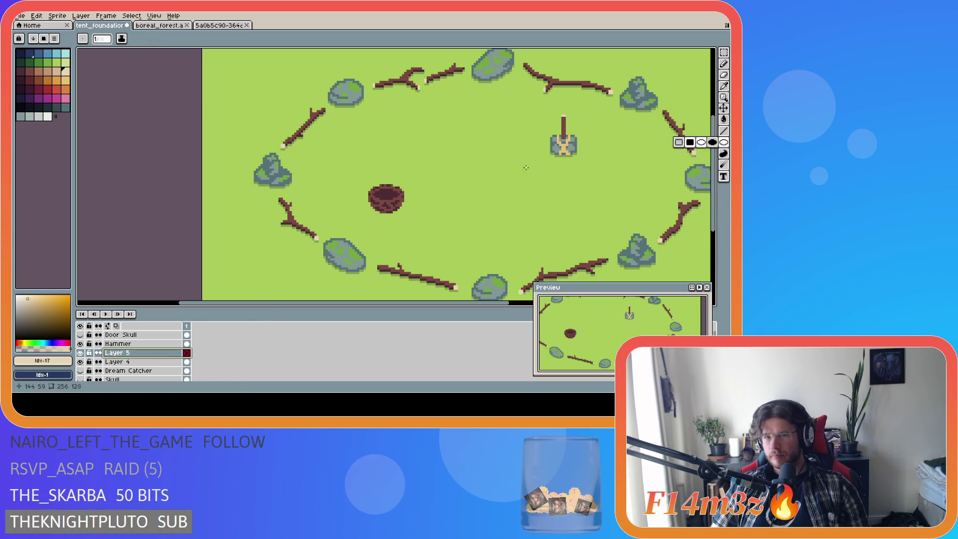
drag(377, 194, 381, 187)
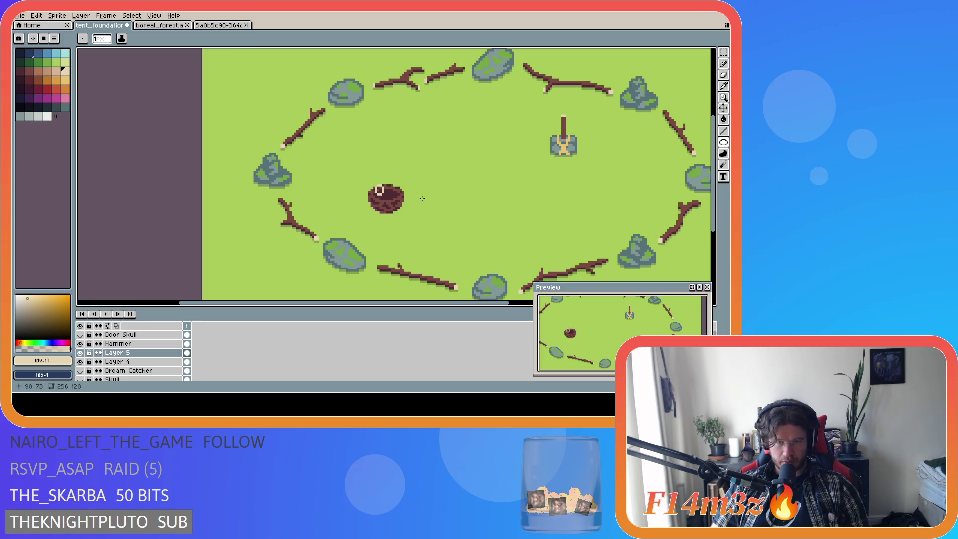
scroll(384, 192, up, 2)
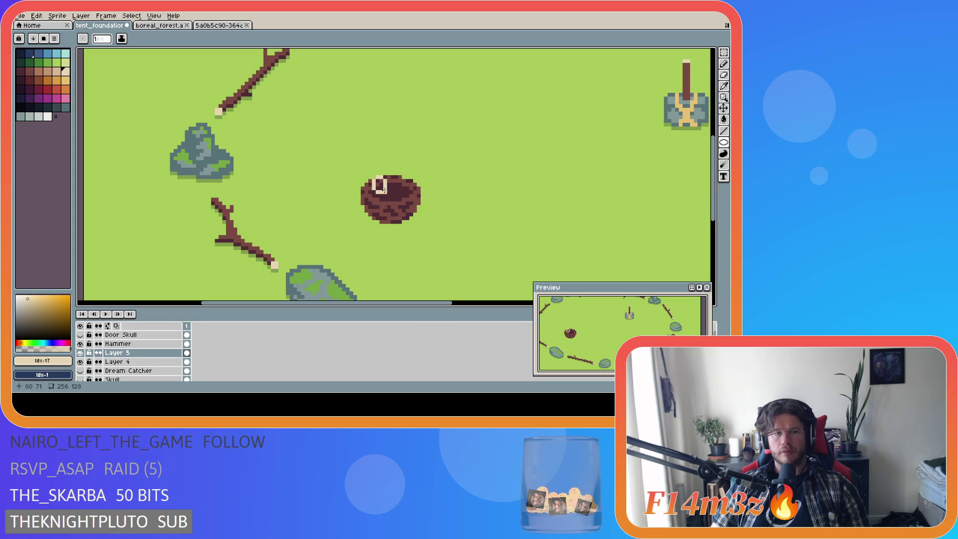
key(g)
click(380, 188)
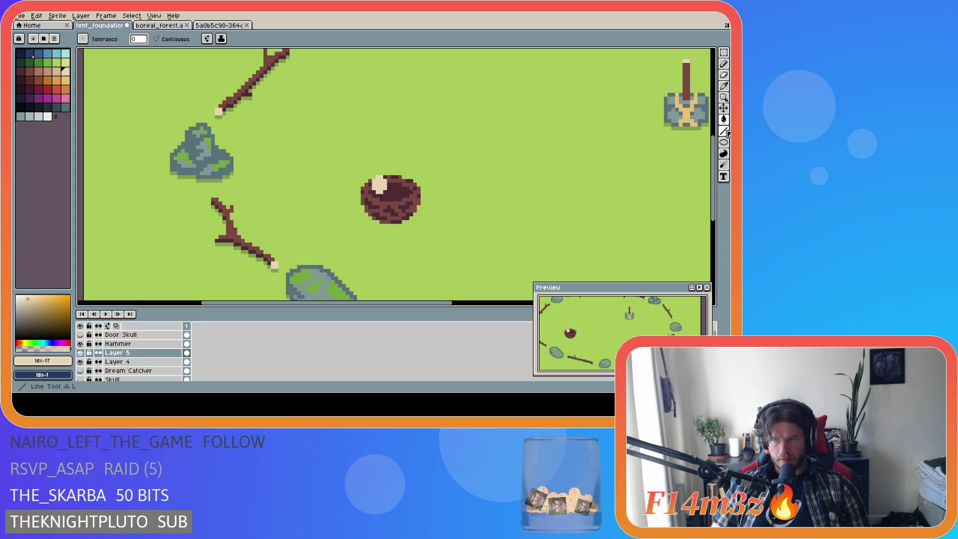
click(723, 109)
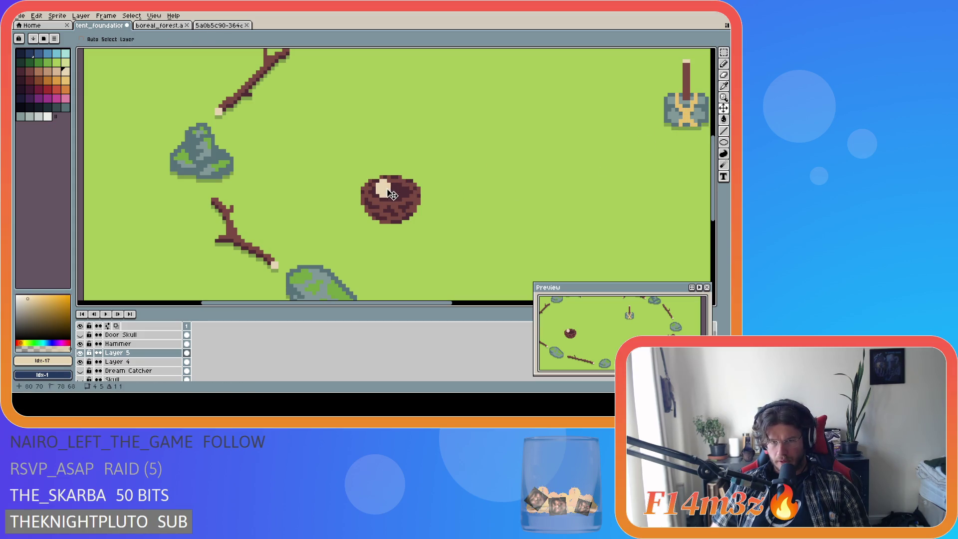
drag(391, 199, 391, 204)
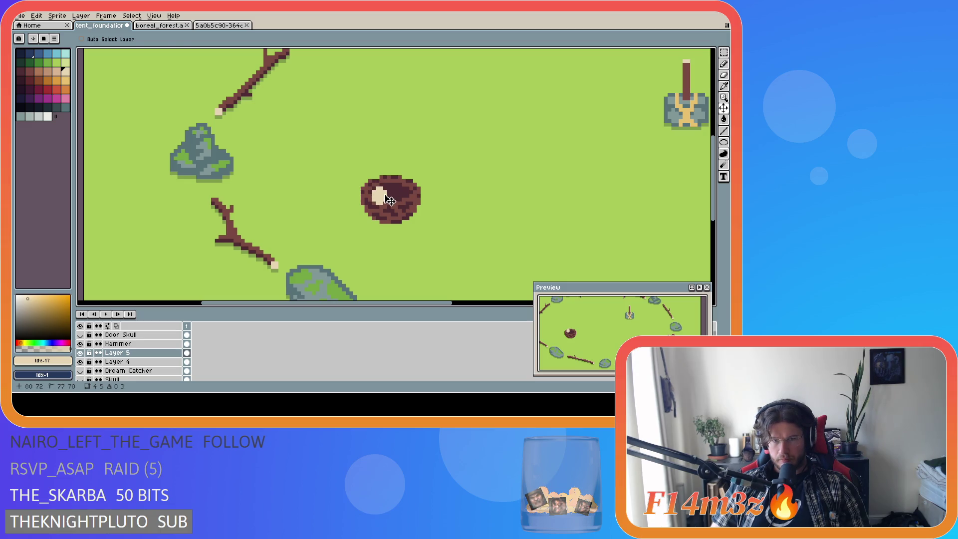
key(e)
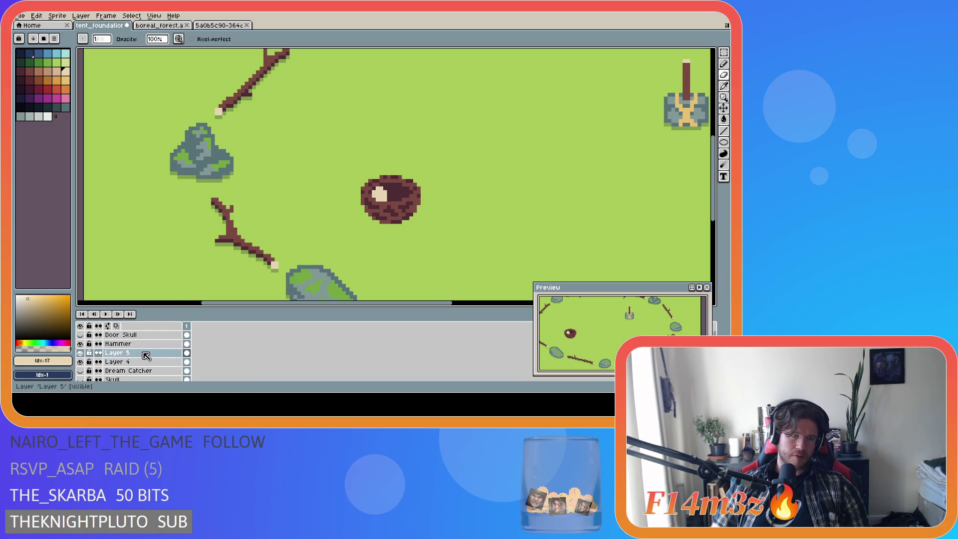
Step: Draw a light beige second egg on the nest's right, then shift it one pixel down and right
key(b)
click(723, 142)
drag(403, 184, 416, 199)
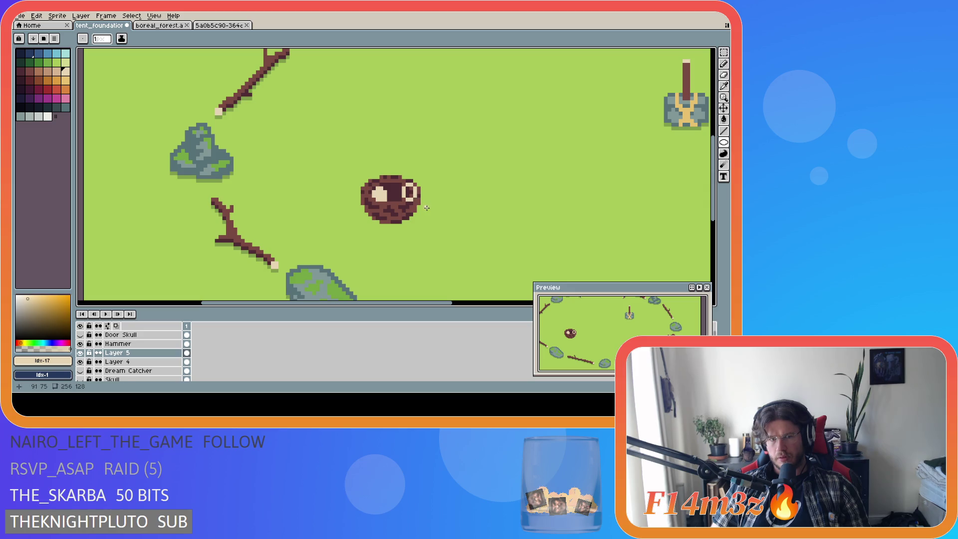
key(g)
click(409, 193)
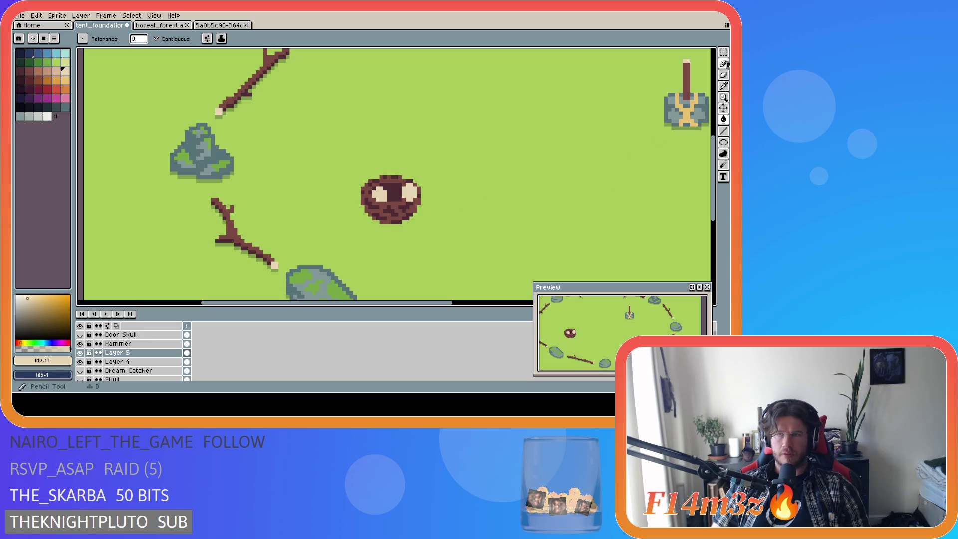
click(723, 52)
drag(404, 184, 390, 205)
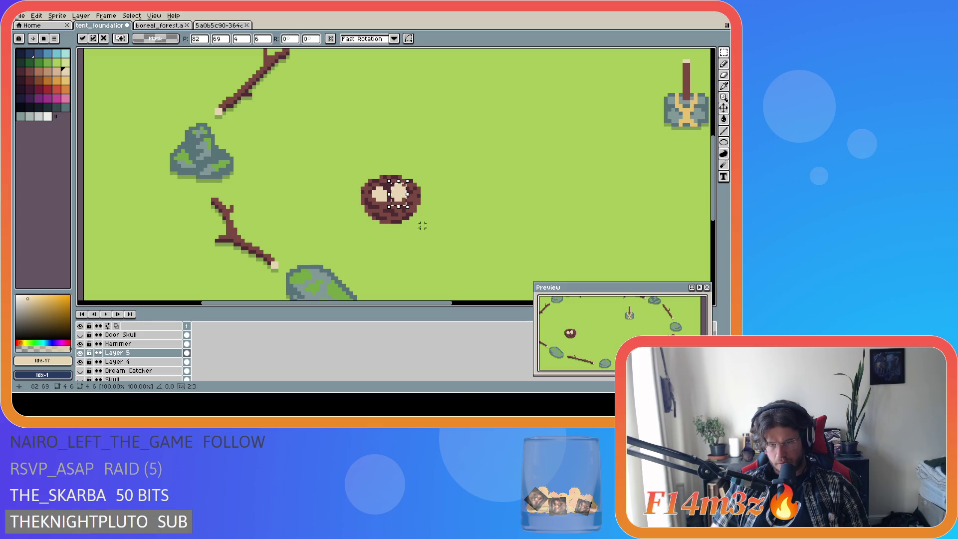
key(Down)
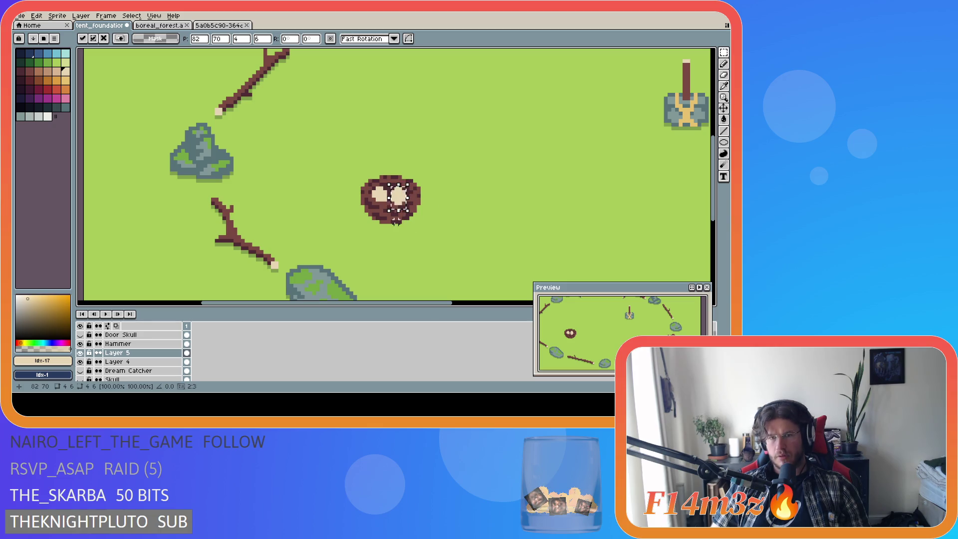
key(Right)
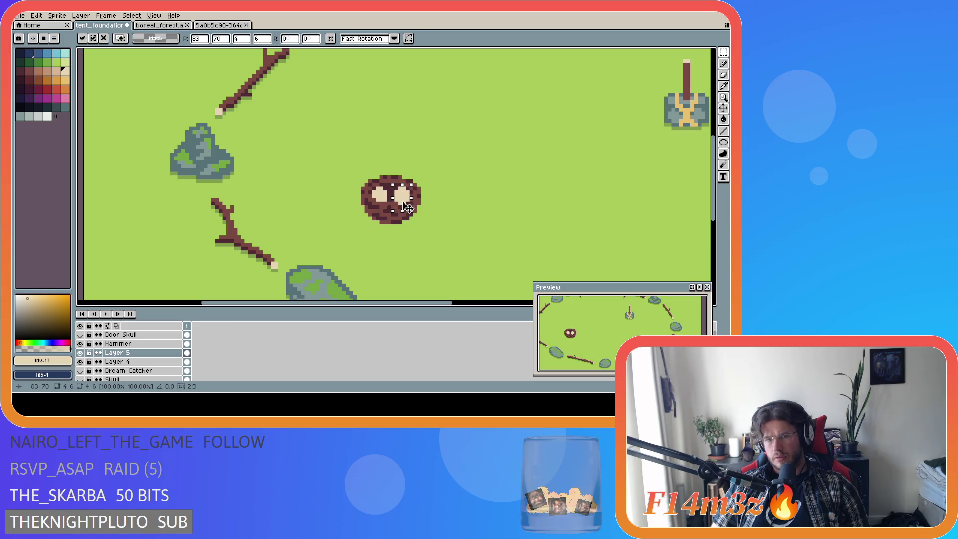
click(451, 200)
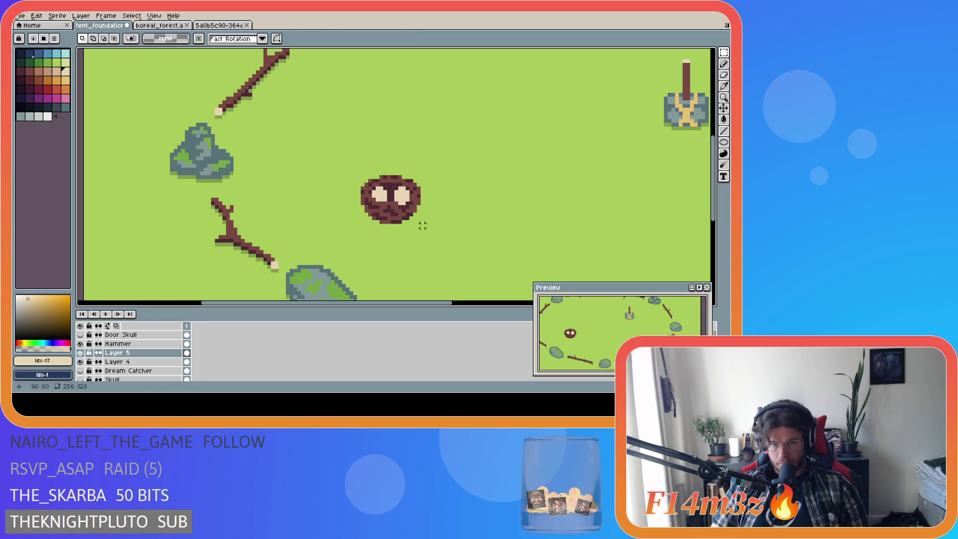
Step: Outline a third small egg at the top of the nest in a new palette colour
key(b)
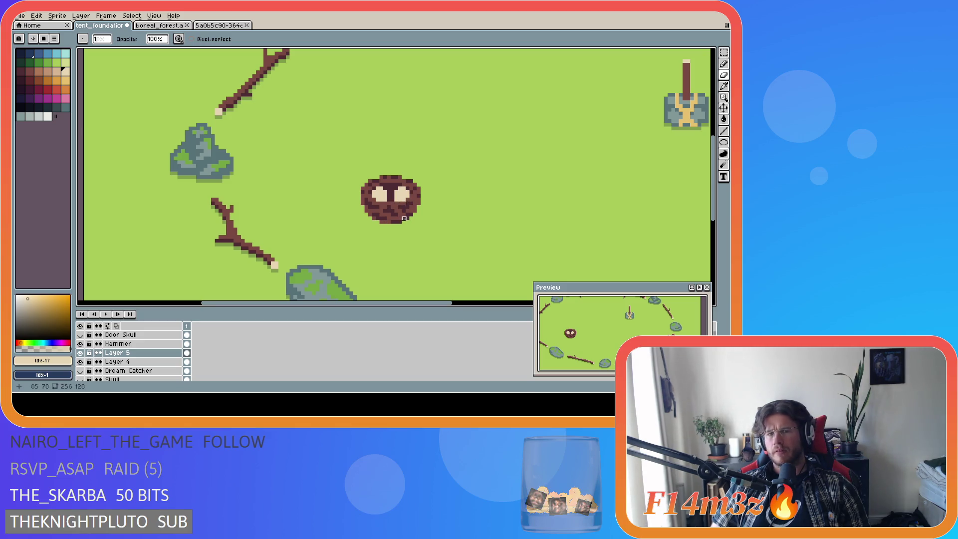
alt+click(382, 194)
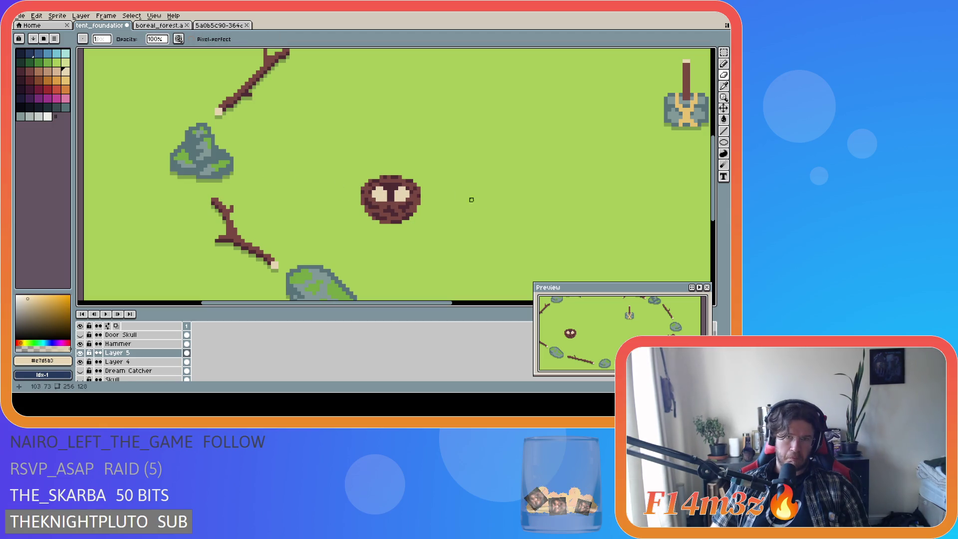
click(56, 71)
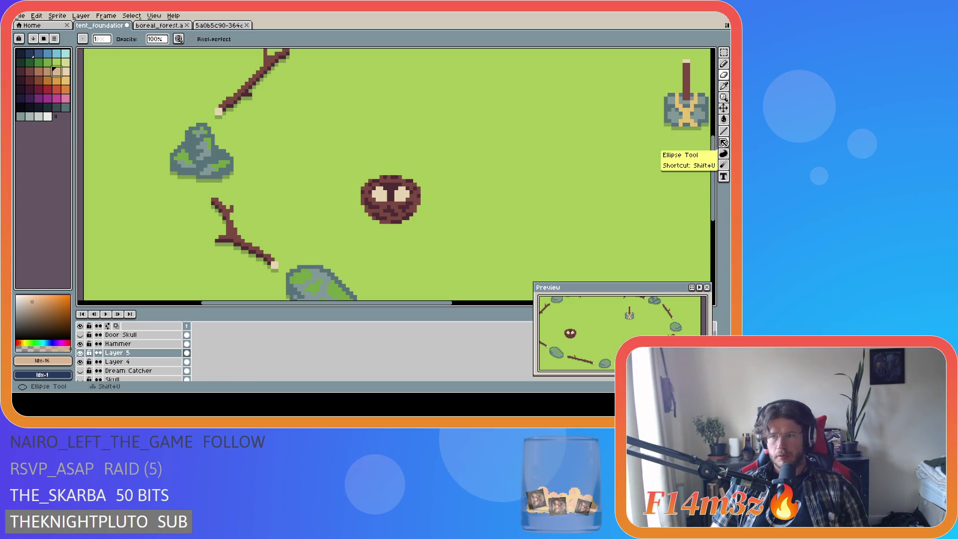
click(718, 143)
click(720, 148)
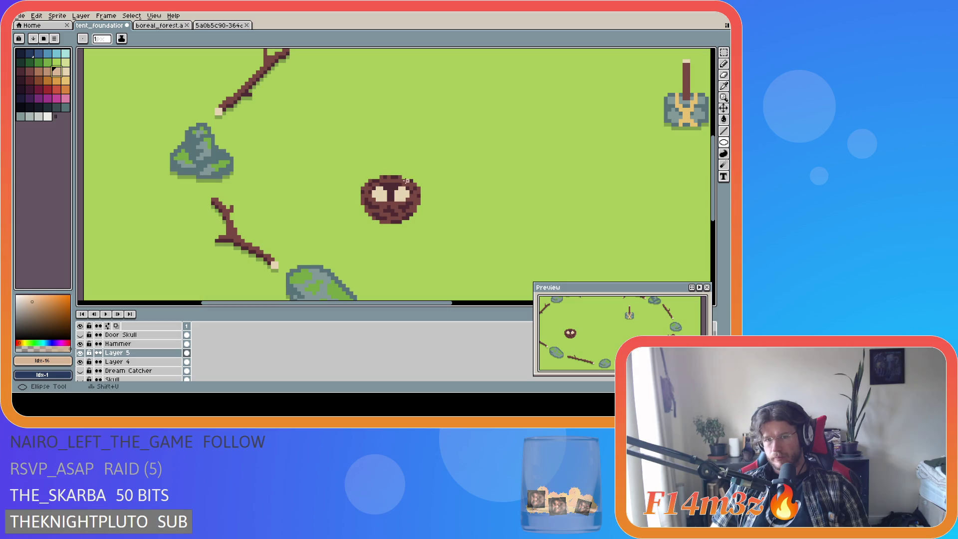
drag(385, 169, 396, 185)
key(g)
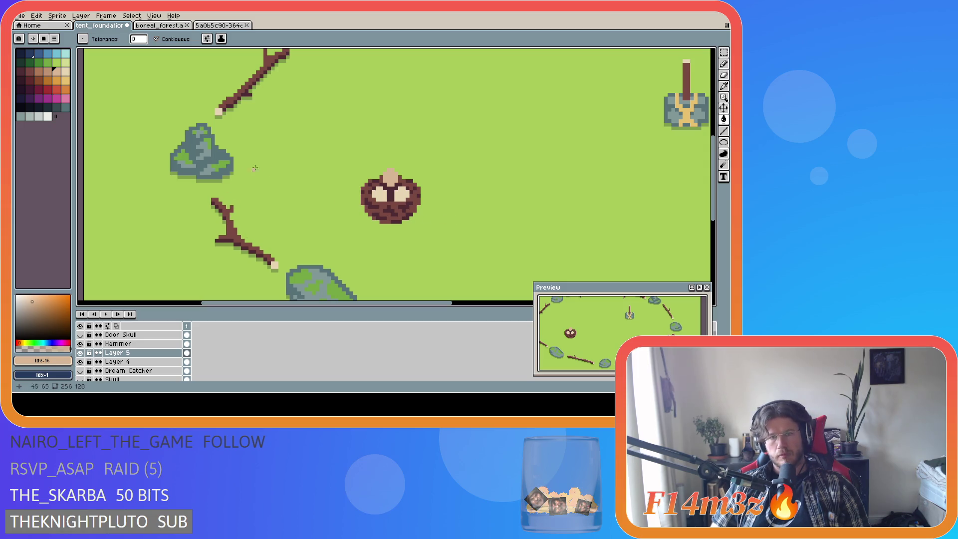
Step: Magic-wand select the new egg and drag it down into the nest
key(w)
click(390, 174)
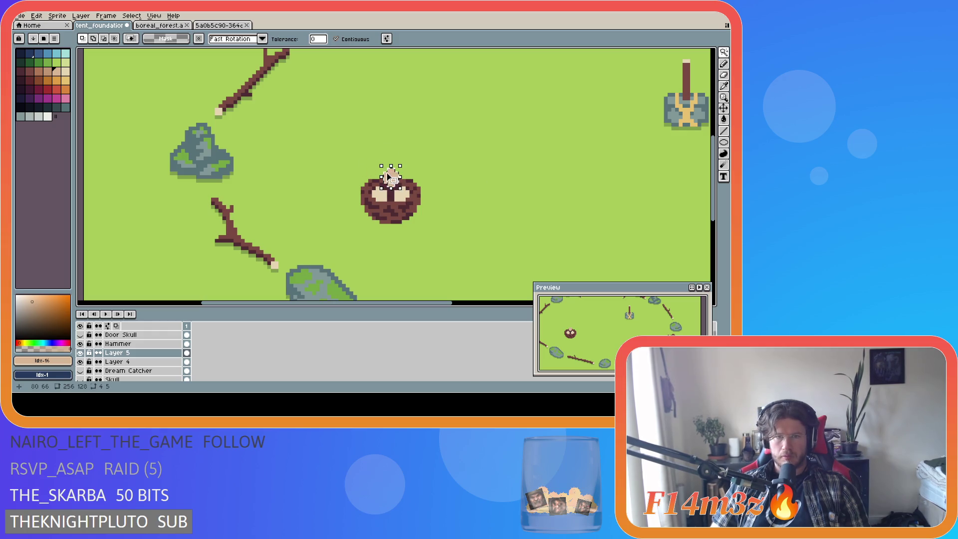
drag(388, 176, 398, 199)
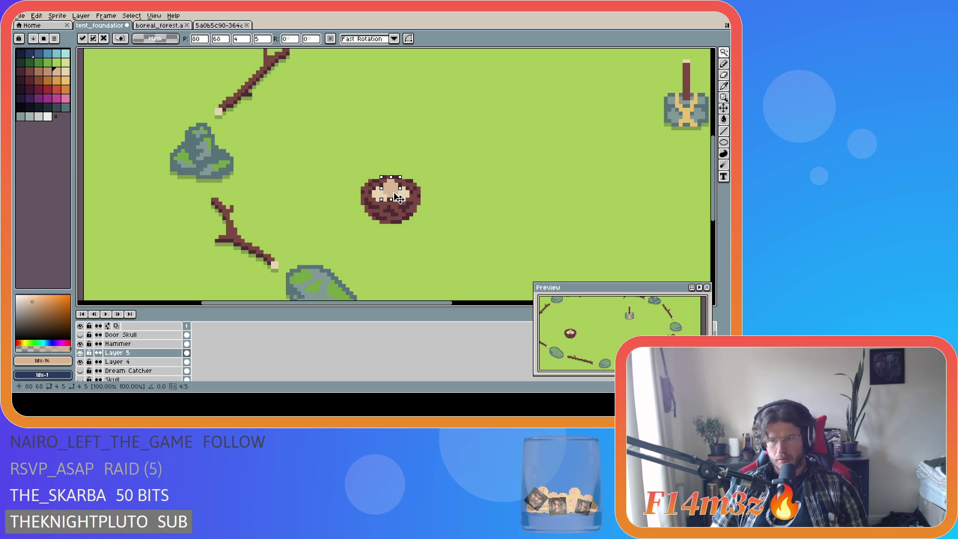
scroll(402, 188, up, 4)
Step: Commit the egg's position, clear the selection and sample the beige egg colour
key(Return)
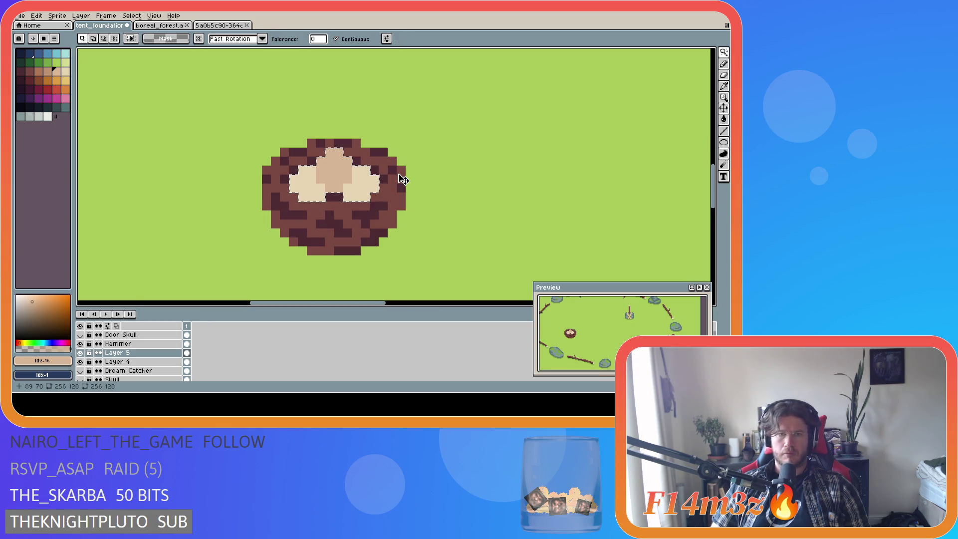
key(m)
key(ctrl+d)
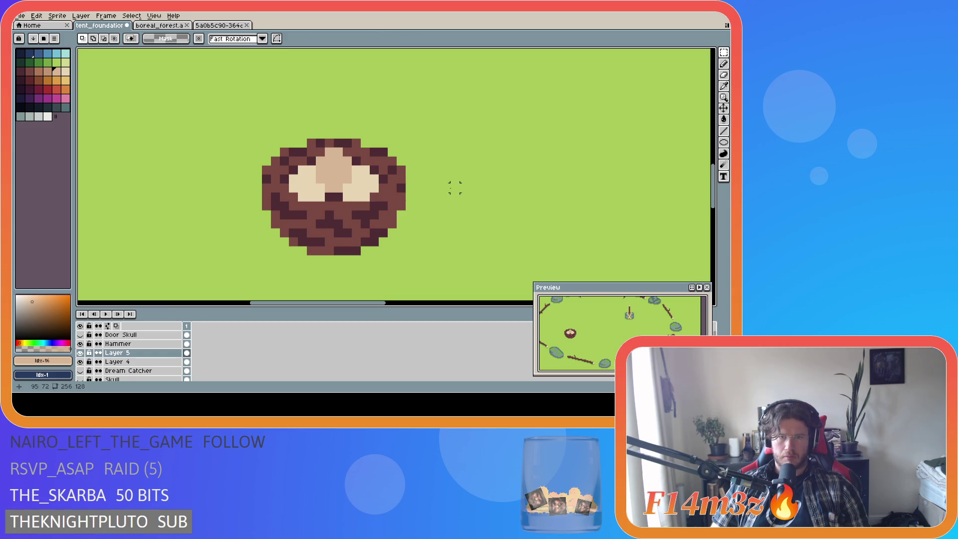
key(ctrl)
key(b)
alt+click(352, 183)
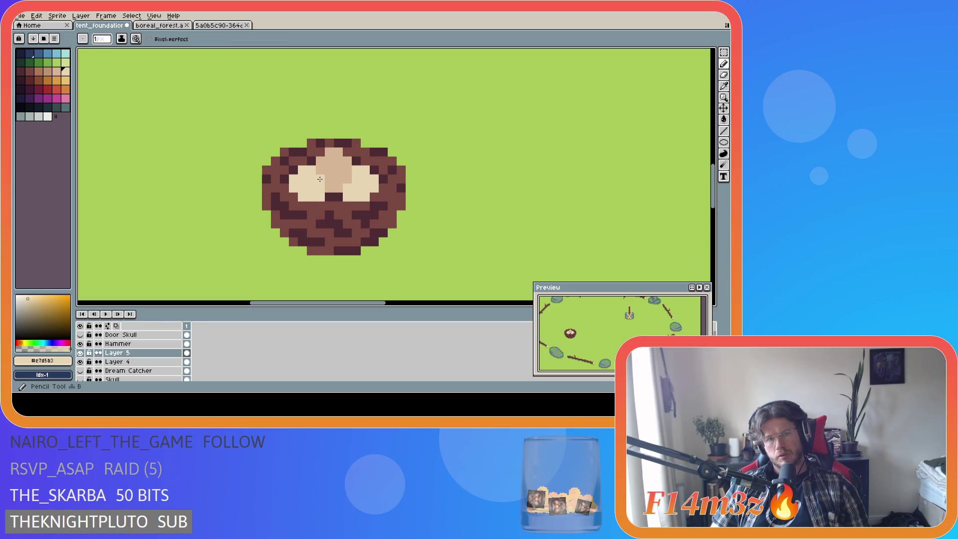
scroll(419, 221, down, 3)
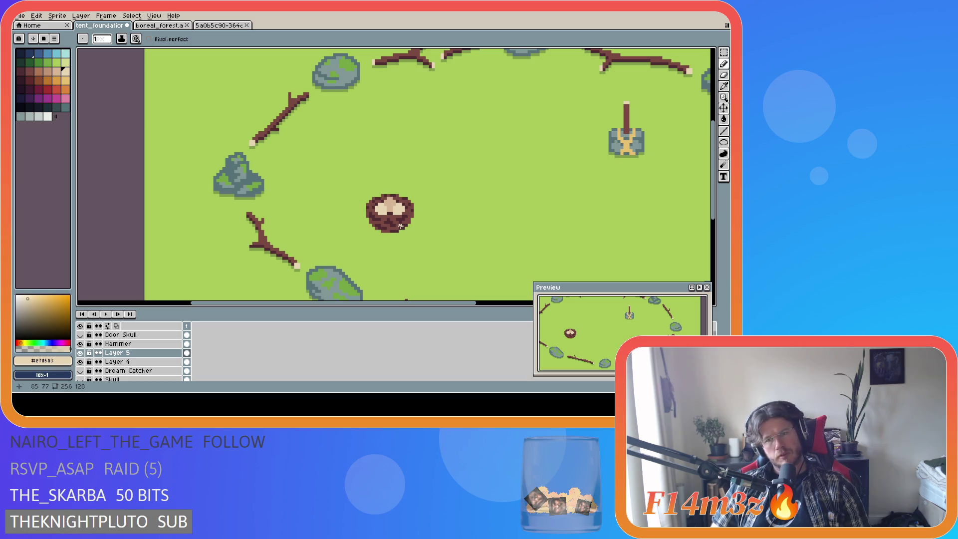
Step: Undo the last move and reposition the middle egg, committing its new spot
key(ctrl+z)
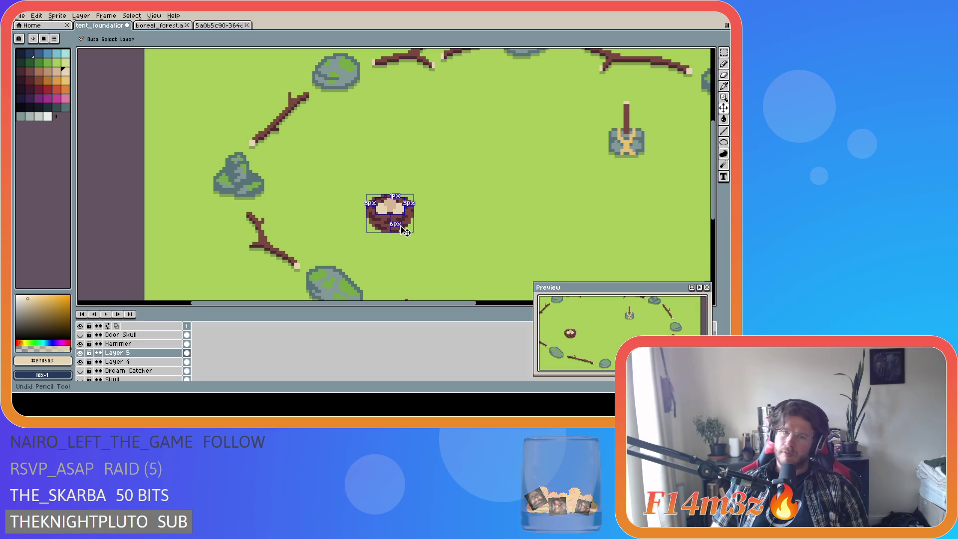
ctrl+click(392, 198)
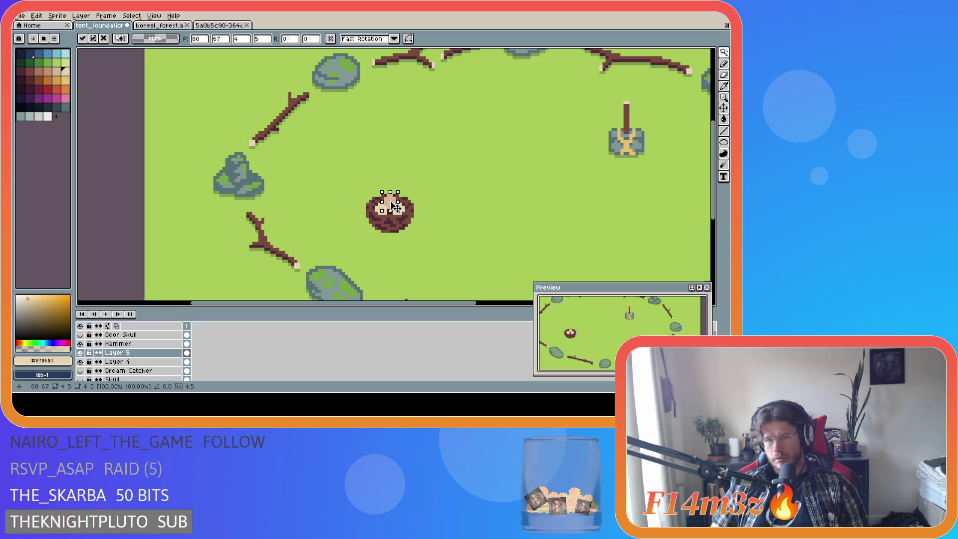
scroll(433, 198, up, 1)
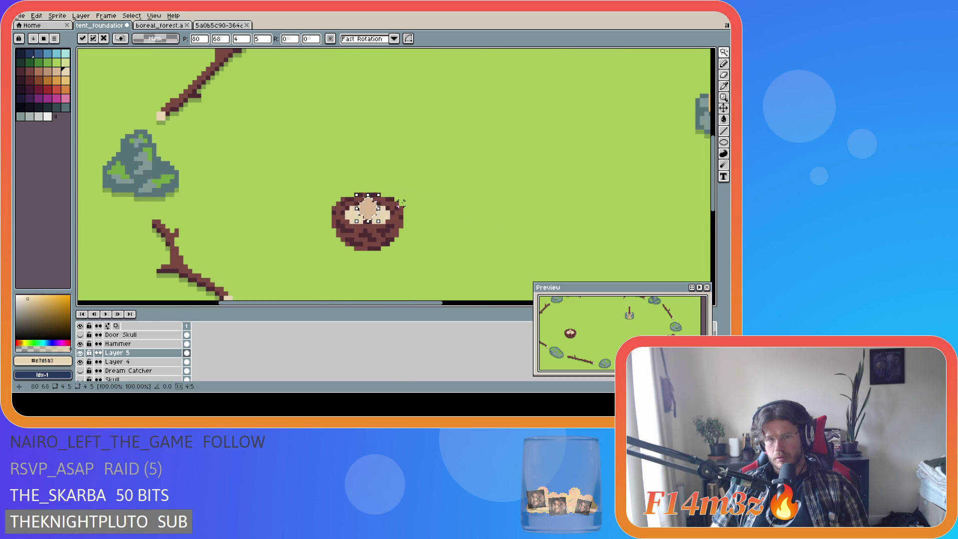
key(Return)
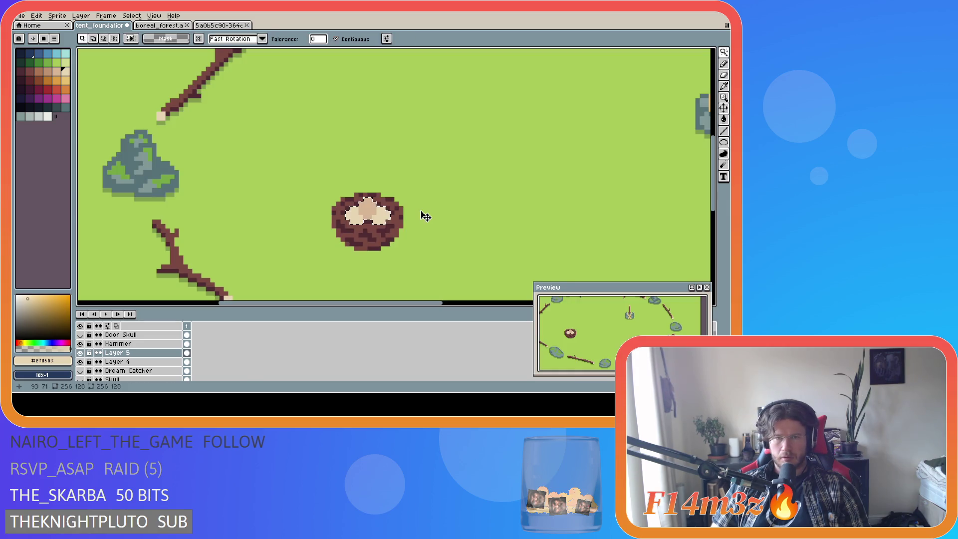
Step: Return to the Pencil and save tent_foundation.ase
key(m)
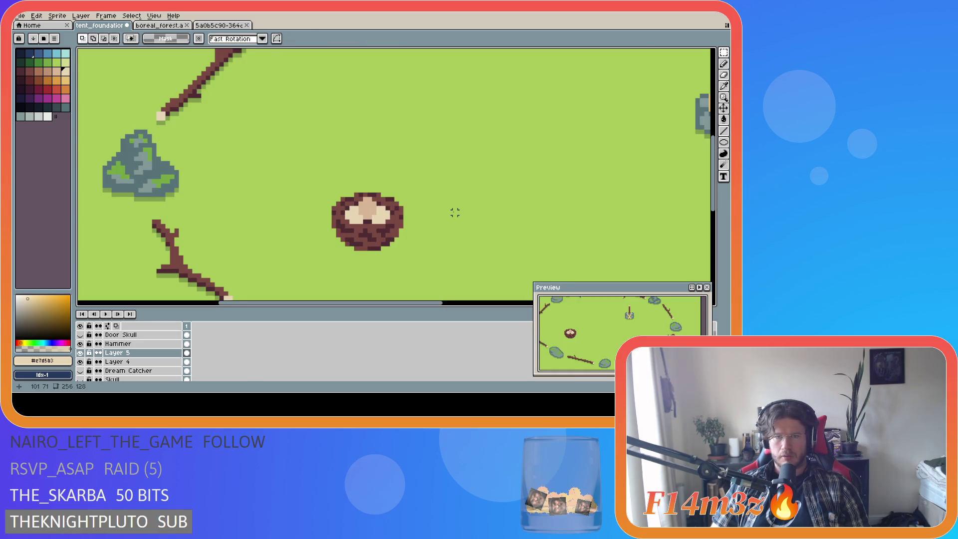
key(b)
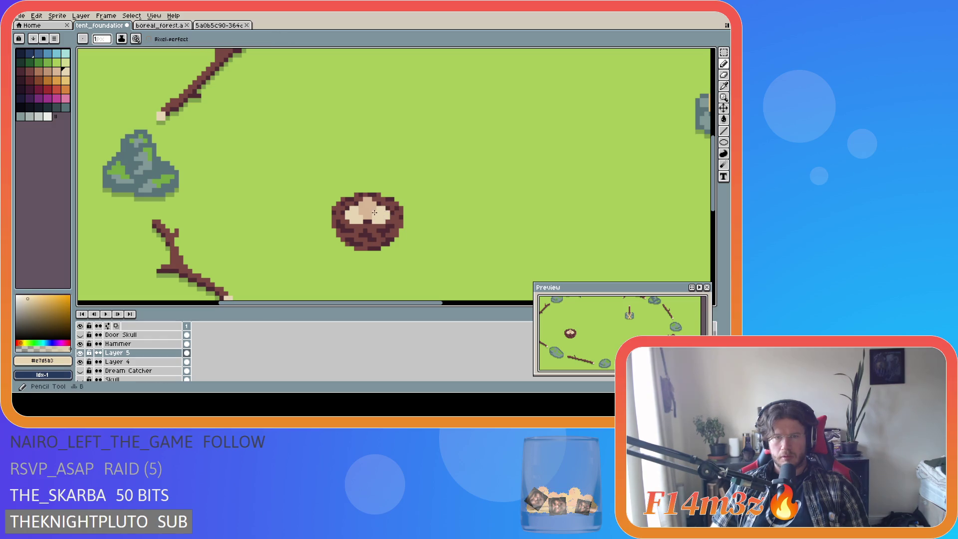
key(ctrl+s)
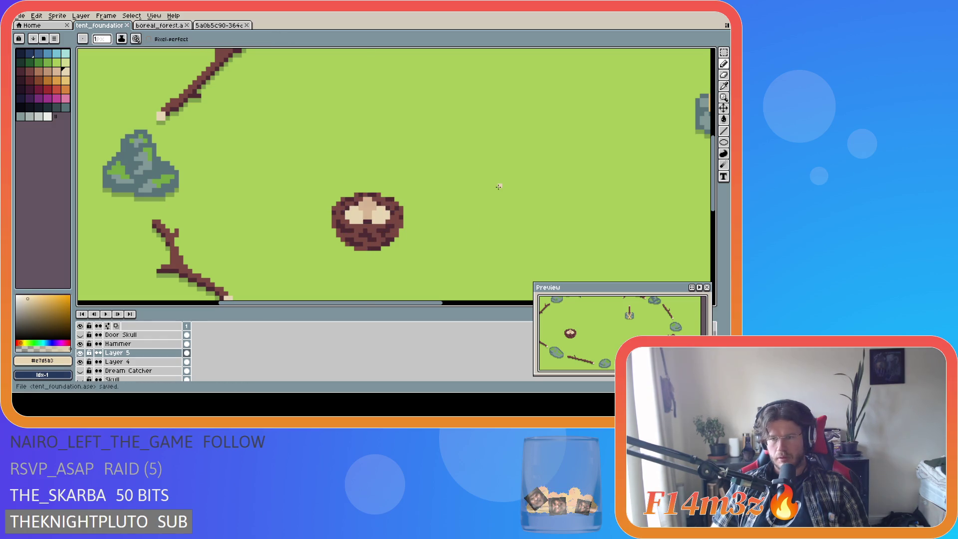
scroll(395, 234, up, 1)
scroll(384, 234, up, 1)
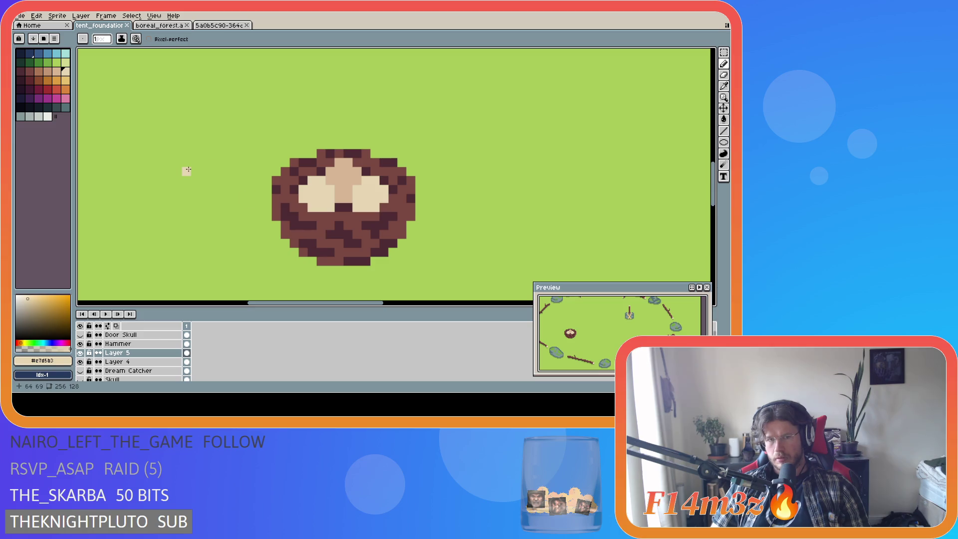
Step: Try a near-black pixel between the eggs, then undo it and several recent egg edits
alt+click(84, 135)
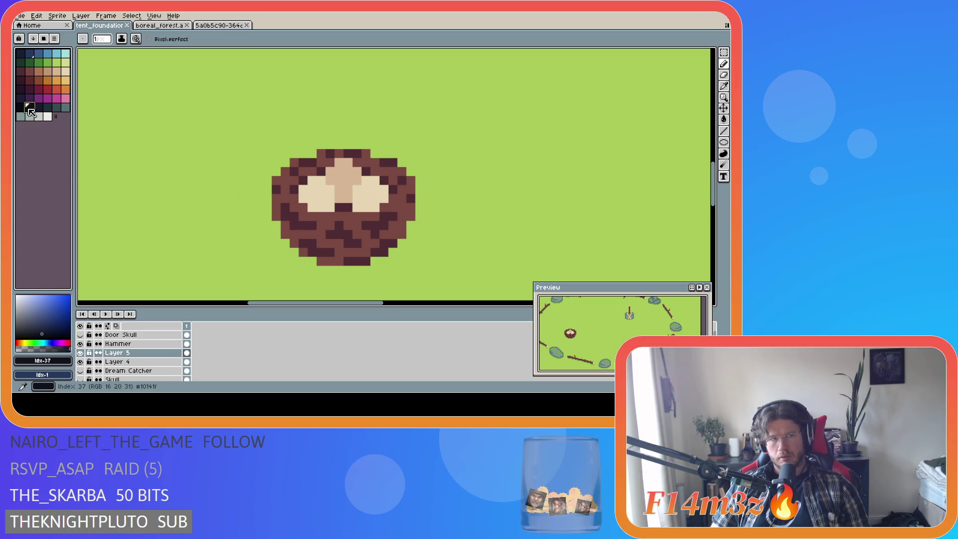
click(343, 208)
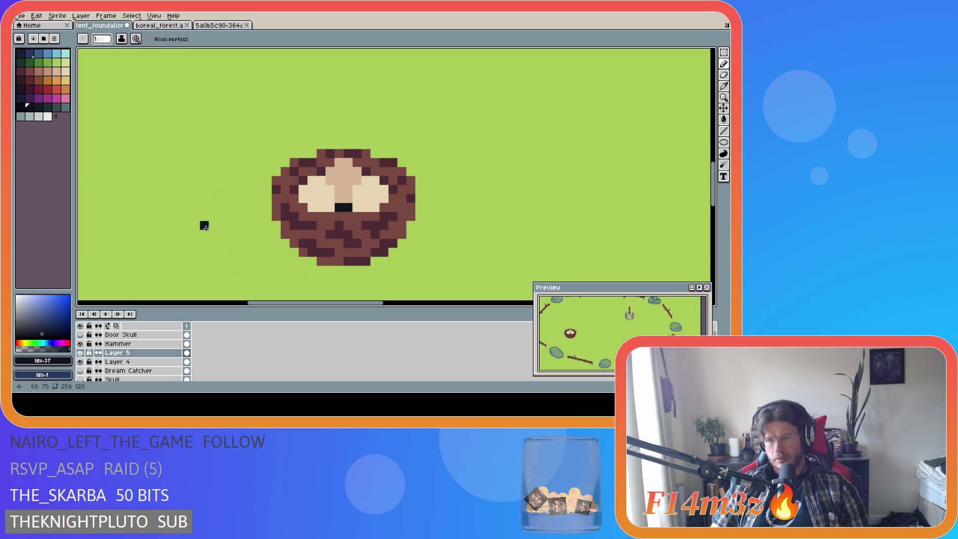
key(ctrl+z)
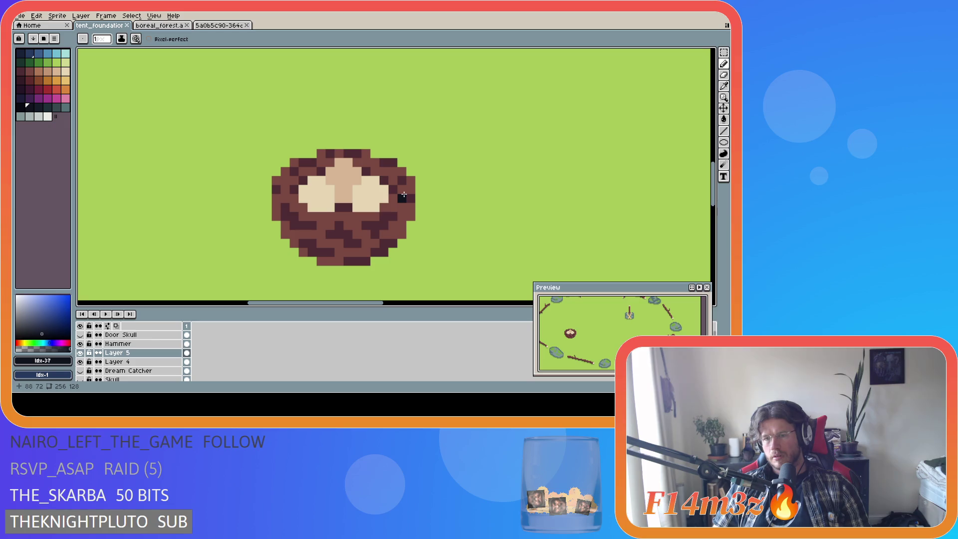
key(ctrl+z)
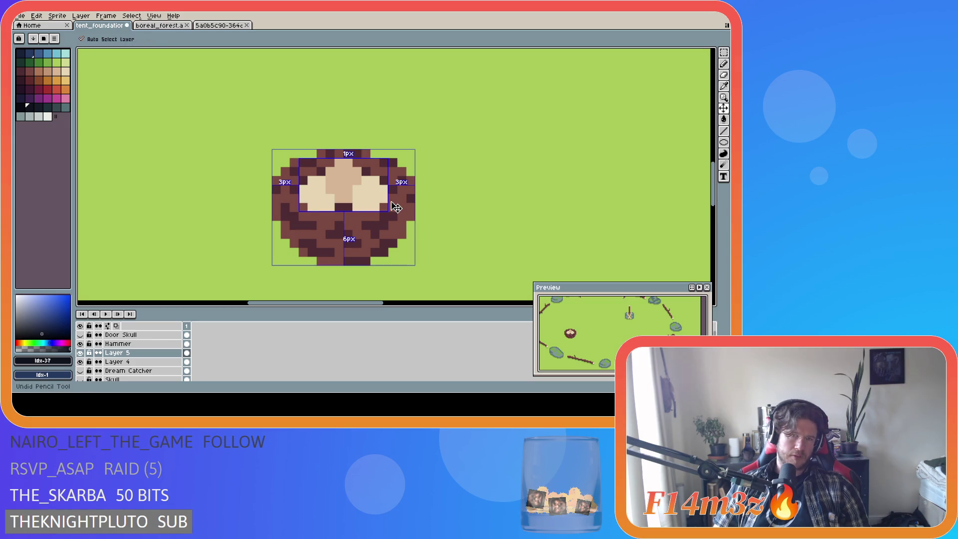
key(ctrl+z)
key(ctrl+z)
key(ctrl+z)
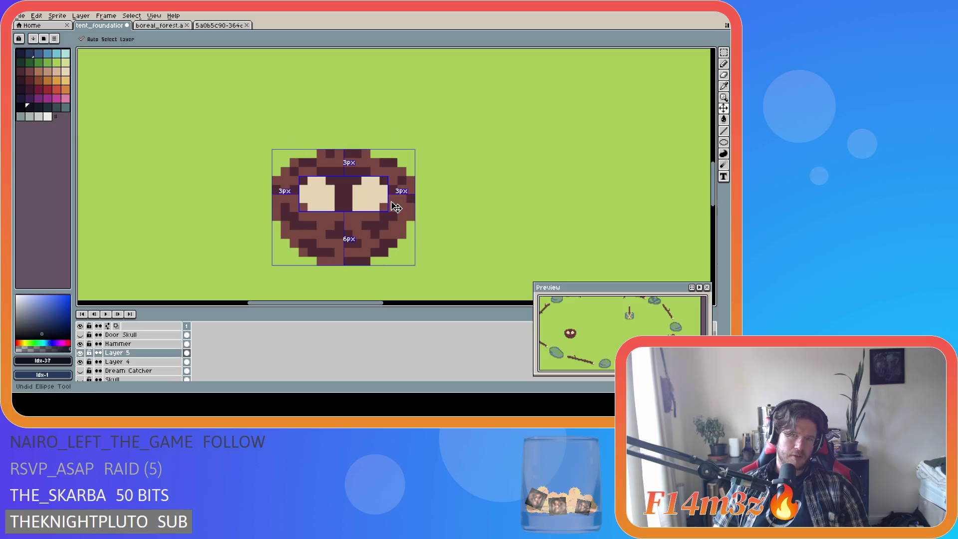
key(ctrl+z)
Step: Shift the right egg left and down, then select an egg shape and grab it
key(b)
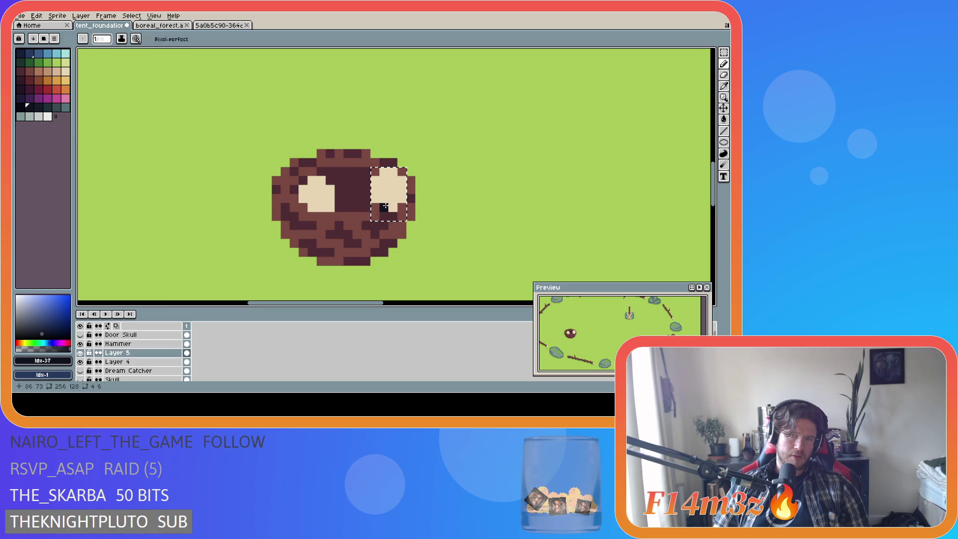
mouse_move(384, 189)
mouse_down()
mouse_move(370, 201)
mouse_move(380, 192)
mouse_up()
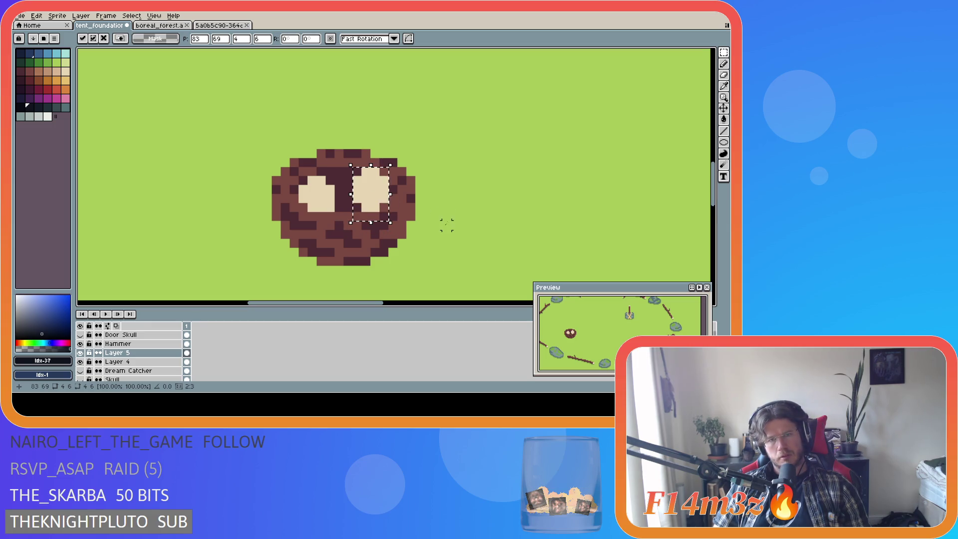
click(410, 213)
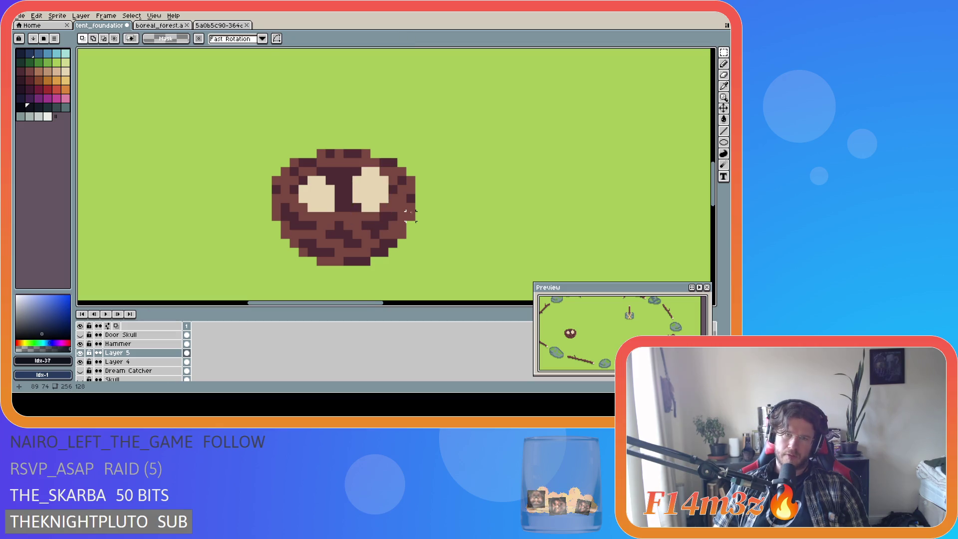
mouse_move(351, 166)
mouse_down()
mouse_move(390, 213)
mouse_move(360, 149)
mouse_up()
click(387, 205)
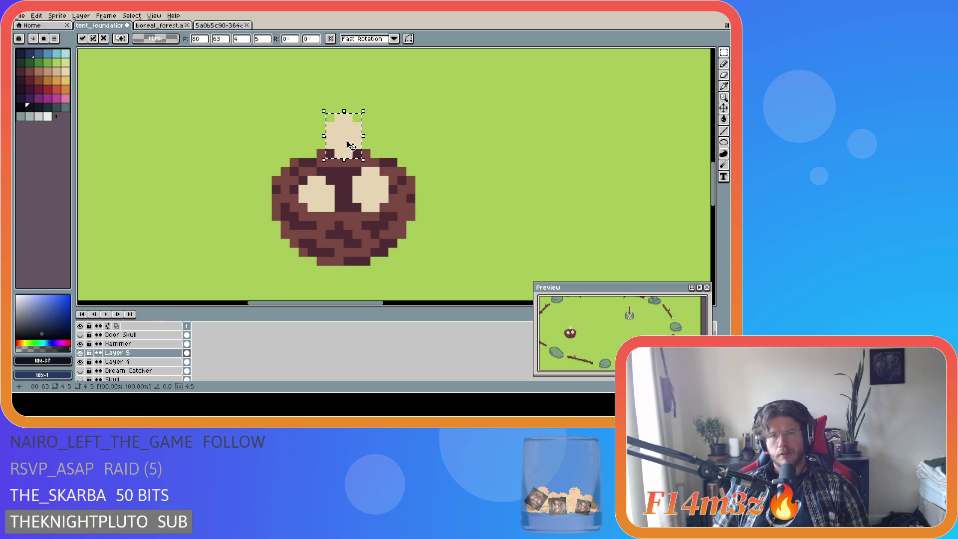
Step: Place the spare egg above the nest and fill it with tan
click(454, 162)
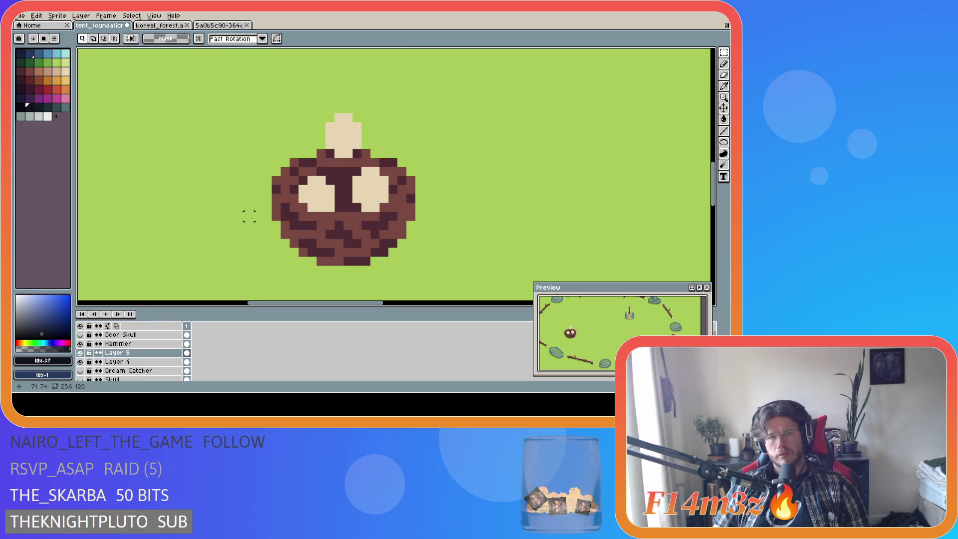
click(57, 70)
key(g)
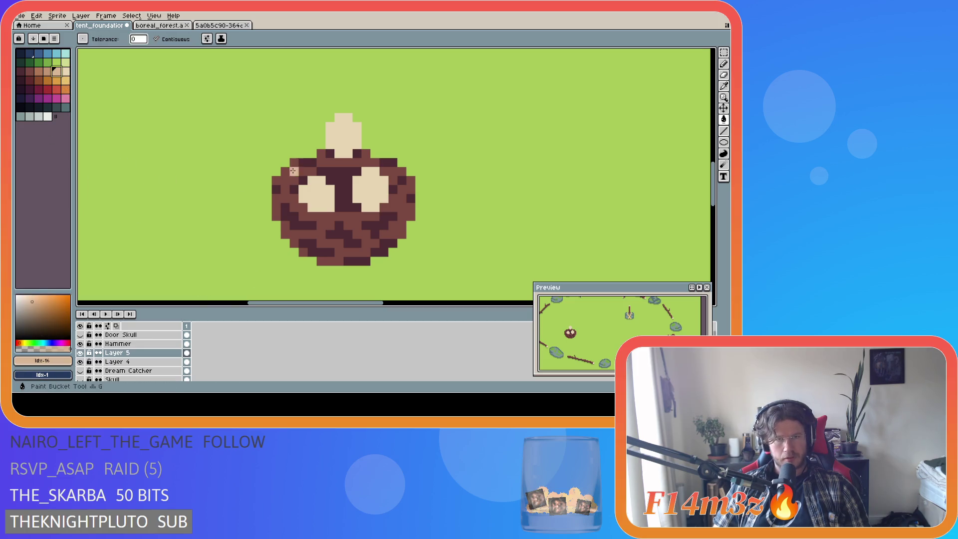
click(330, 139)
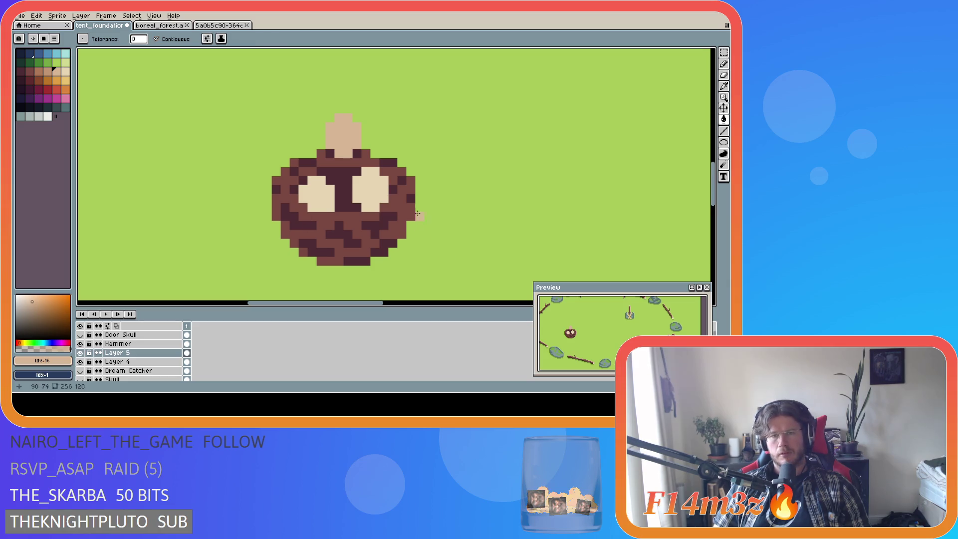
Step: Move the tan egg down into the nest between the cream eggs and deselect
key(m)
mouse_move(324, 111)
mouse_down()
mouse_move(363, 160)
mouse_move(340, 182)
mouse_up()
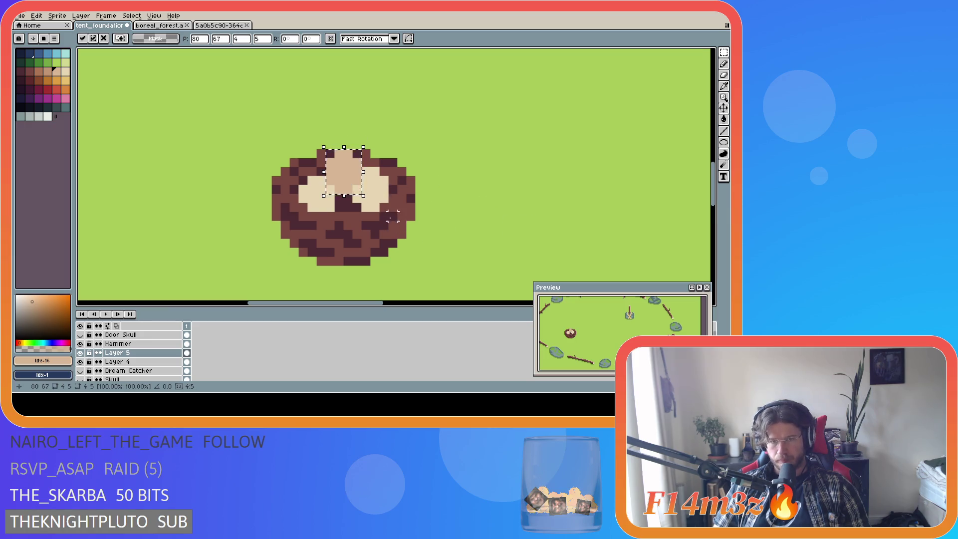
key(ctrl+d)
alt+click(374, 189)
key(b)
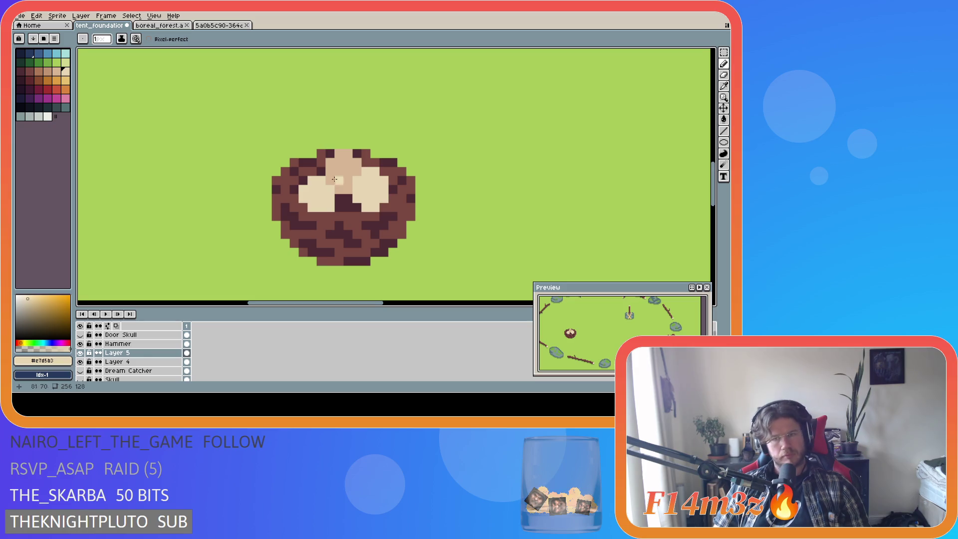
Step: Shift the right egg down one pixel and erase a stray cream pixel at its lower left
key(v)
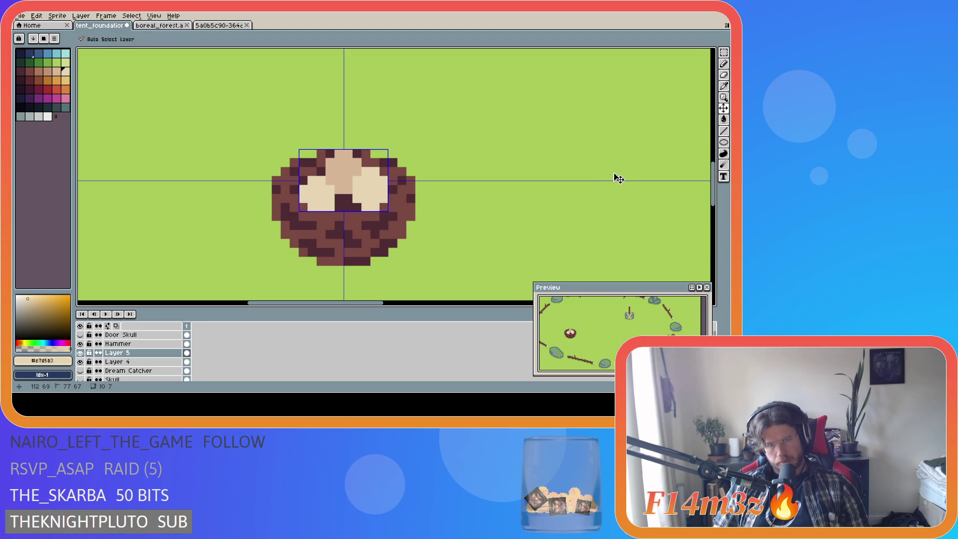
key(Up)
key(Up)
key(Up)
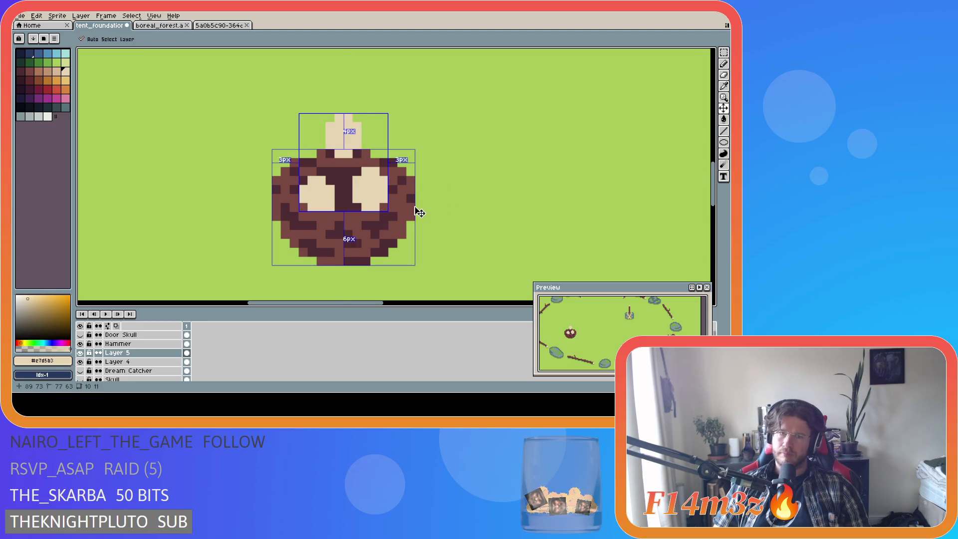
key(ctrl+z)
key(ctrl+z)
key(b)
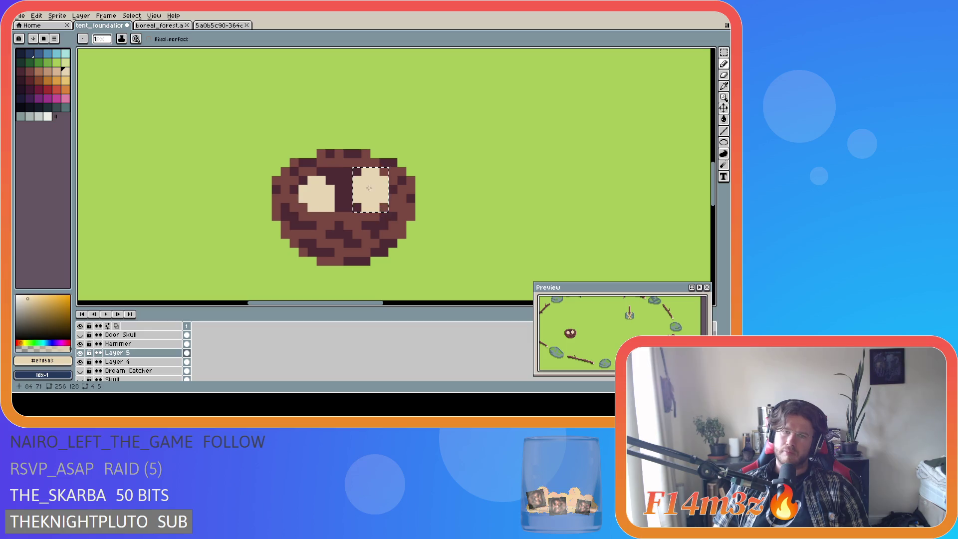
drag(367, 190, 367, 198)
key(e)
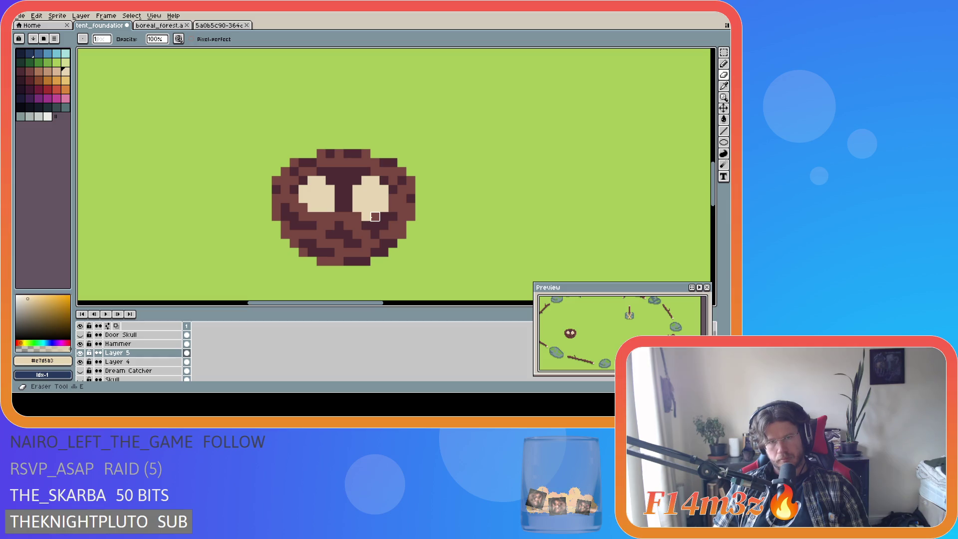
click(366, 217)
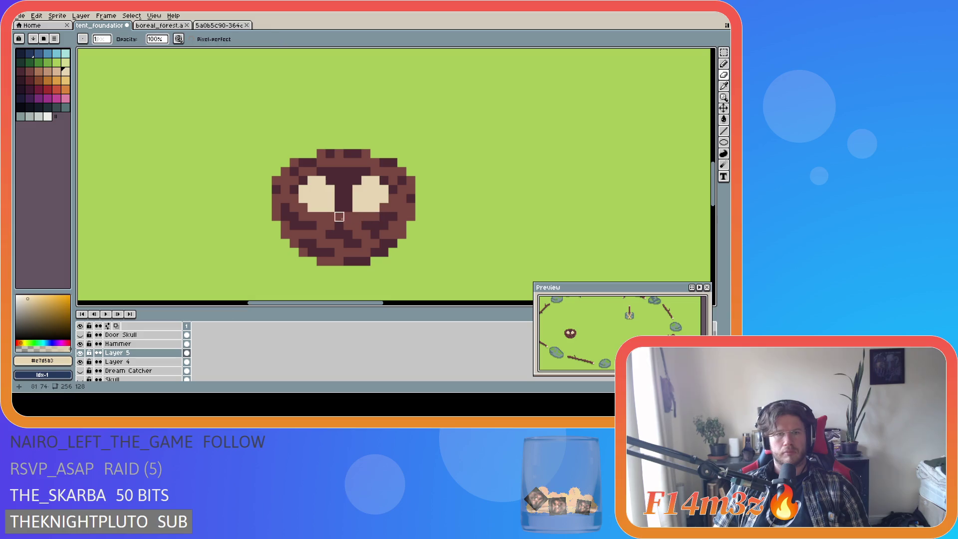
Step: Draw a filled tan ellipse on top of the nest and park it at the upper right
click(58, 73)
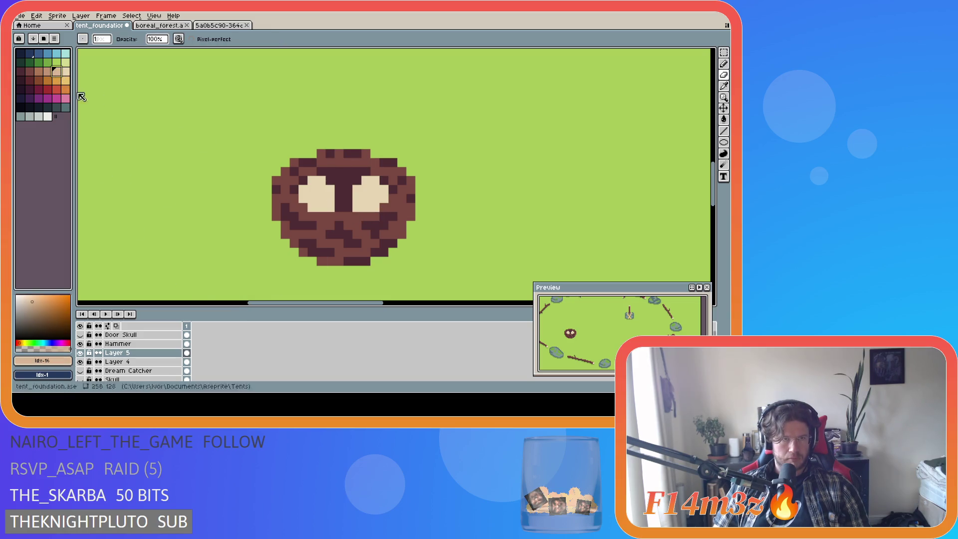
key(shift+u)
drag(326, 142, 360, 174)
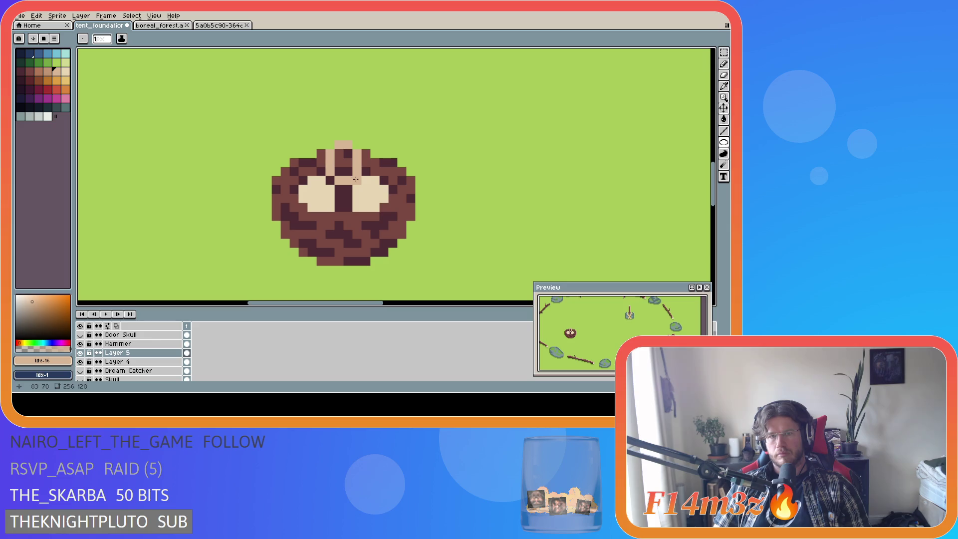
key(g)
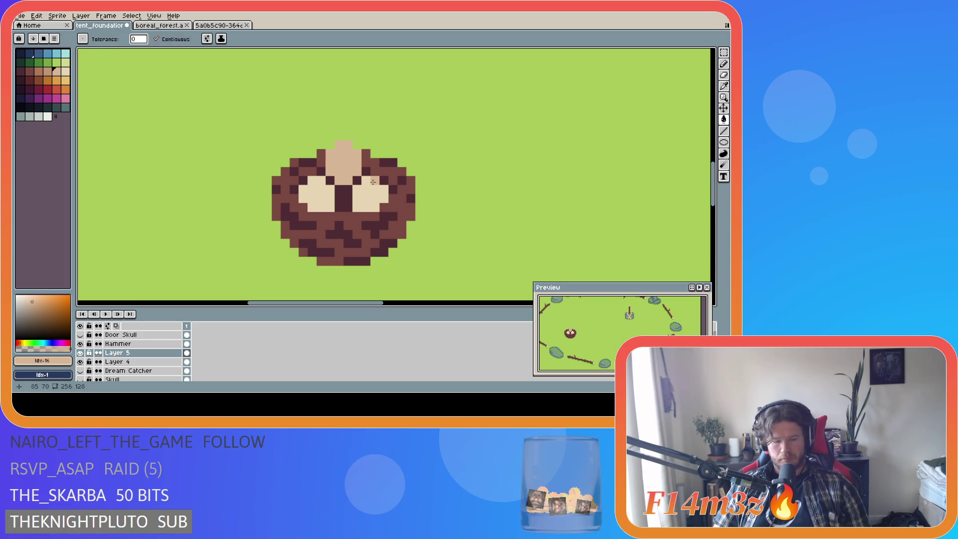
click(344, 159)
drag(351, 166, 349, 193)
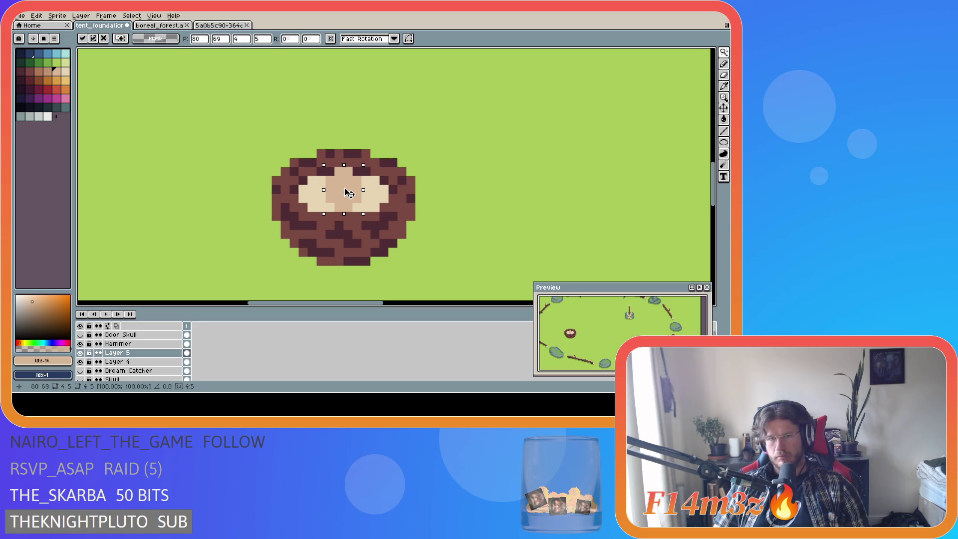
mouse_move(350, 193)
mouse_down()
mouse_move(383, 129)
mouse_move(478, 125)
mouse_up()
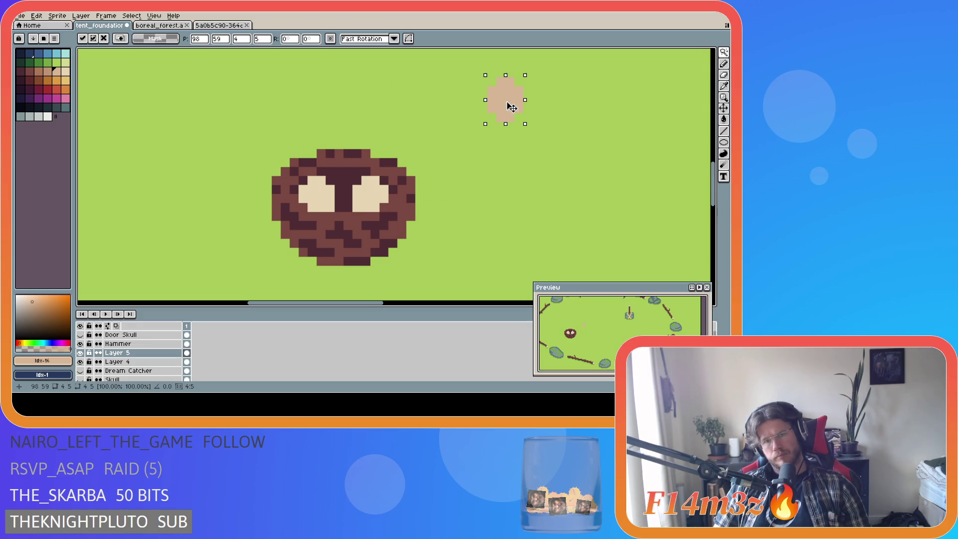
key(w)
Step: Nudge both eggs down one pixel and erase the right egg's lower pixels
click(317, 194)
shift+click(366, 209)
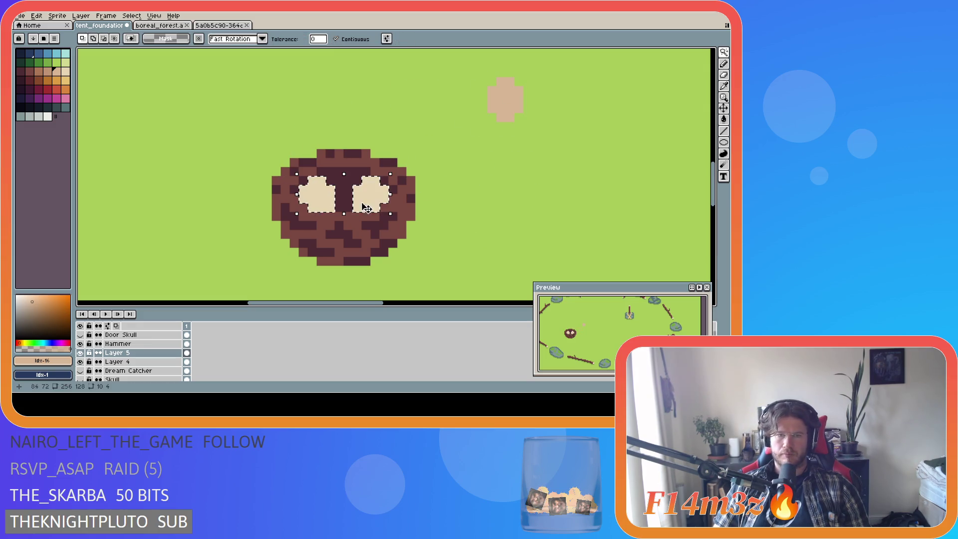
key(Down)
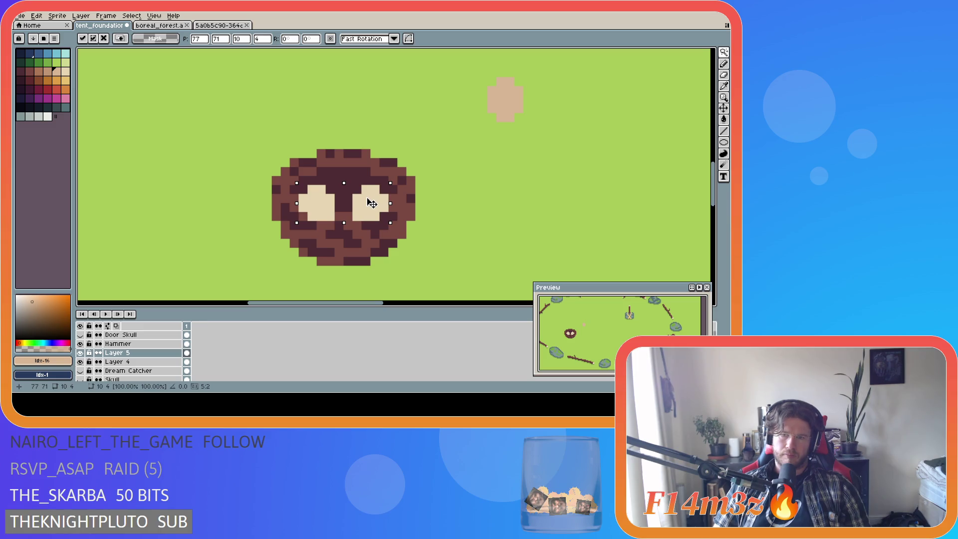
key(Return)
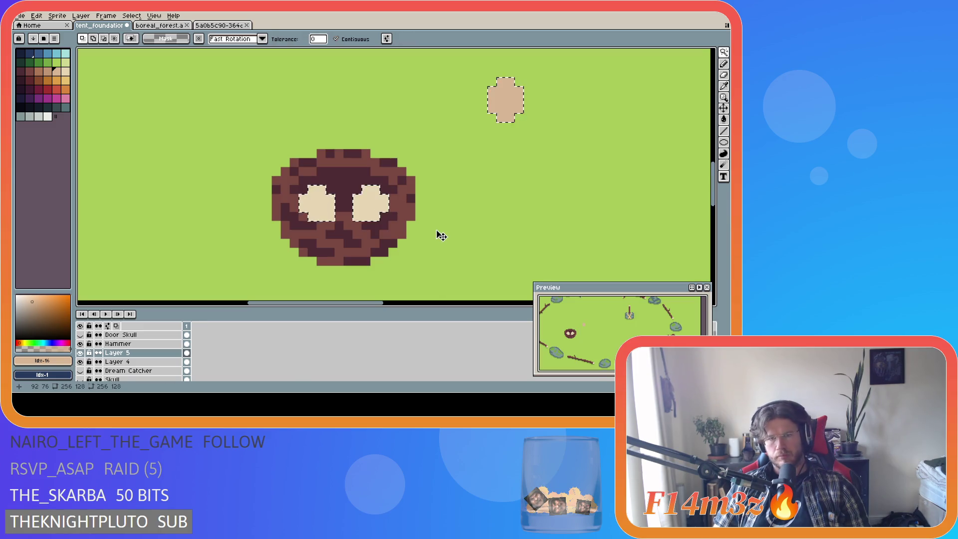
key(ctrl+d)
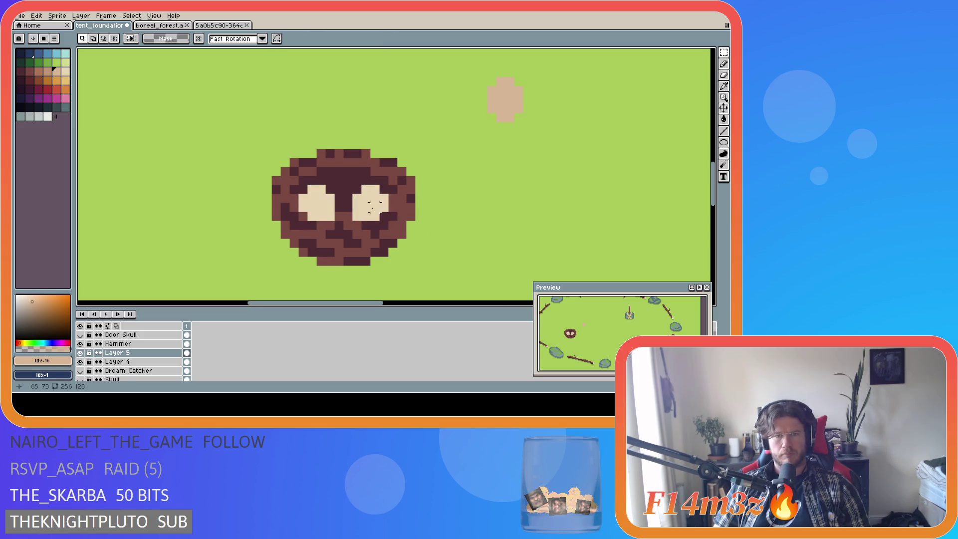
key(e)
mouse_move(366, 226)
mouse_down()
mouse_move(384, 217)
mouse_move(303, 216)
mouse_move(303, 208)
mouse_up()
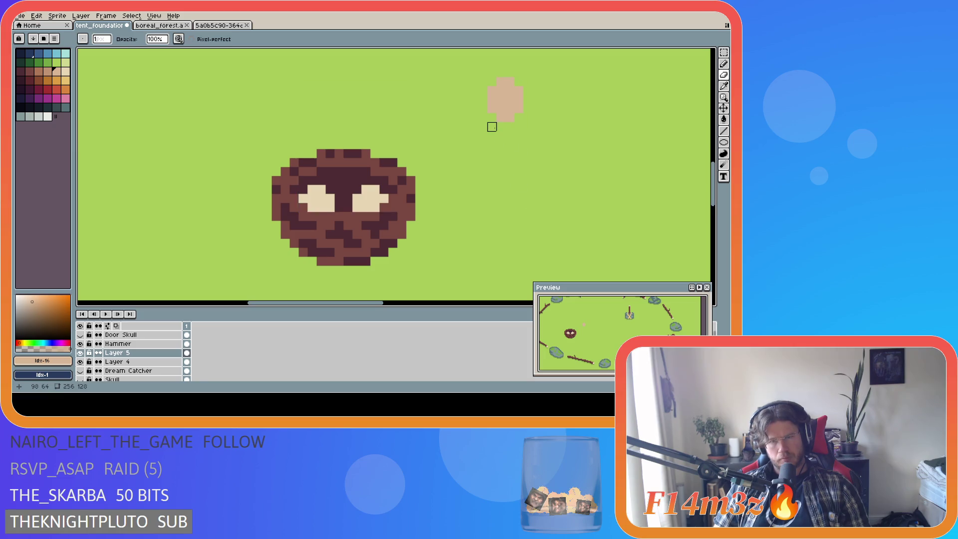
Step: Move the tan blob from the upper right onto the centre of the nest
key(w)
click(504, 99)
mouse_move(512, 102)
mouse_down()
mouse_move(423, 141)
mouse_move(351, 192)
mouse_up()
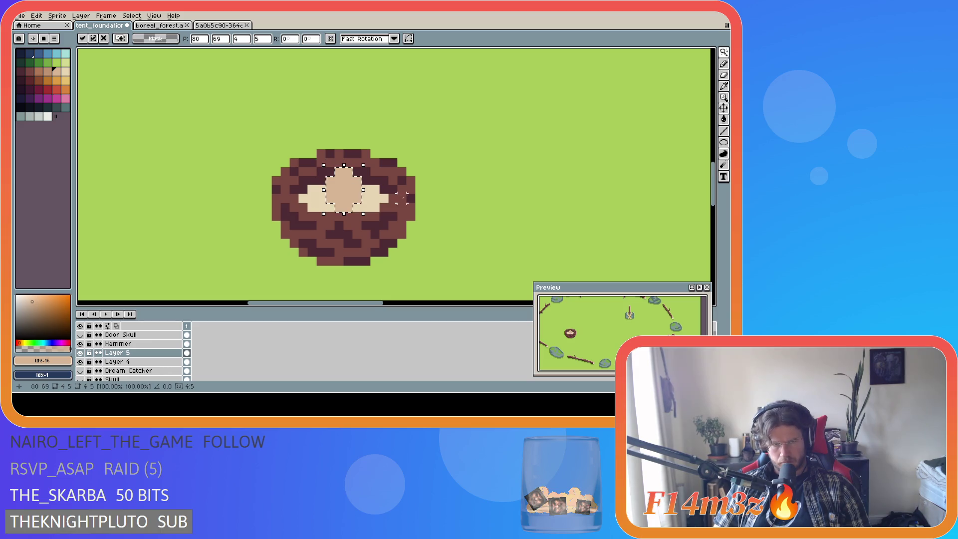
key(ctrl+d)
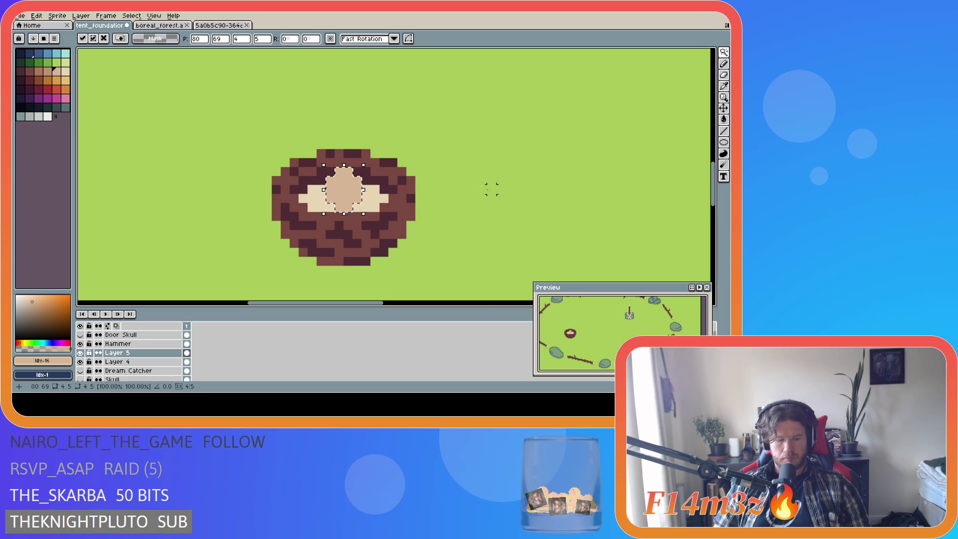
key(m)
key(b)
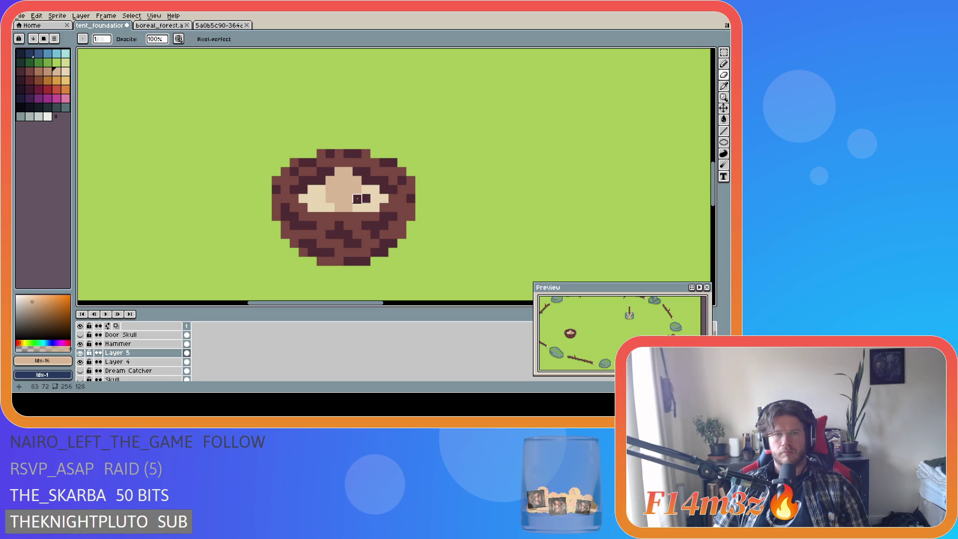
key(ctrl+alt+c)
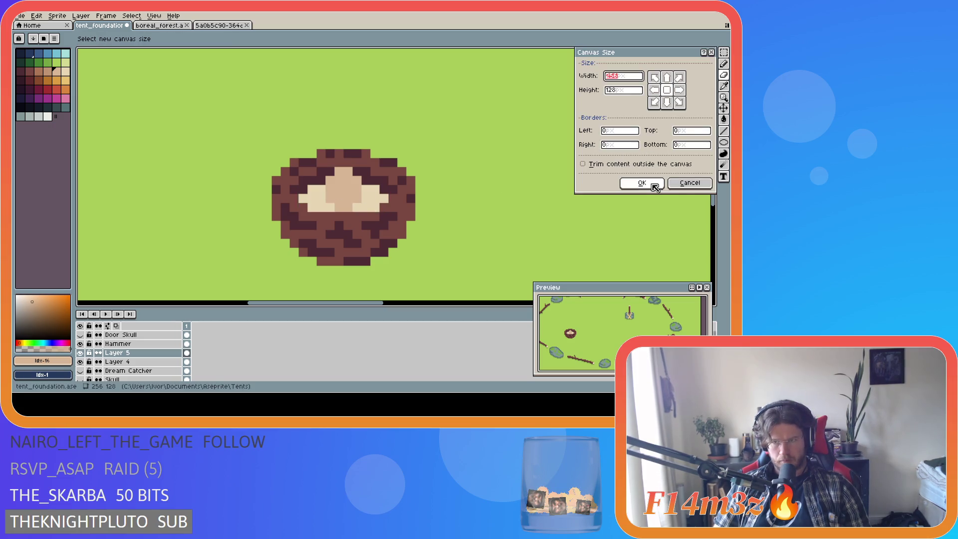
Step: Cancel Canvas Size, sample the nest's cream colour and undo the recent nest edits
click(688, 186)
alt+click(349, 206)
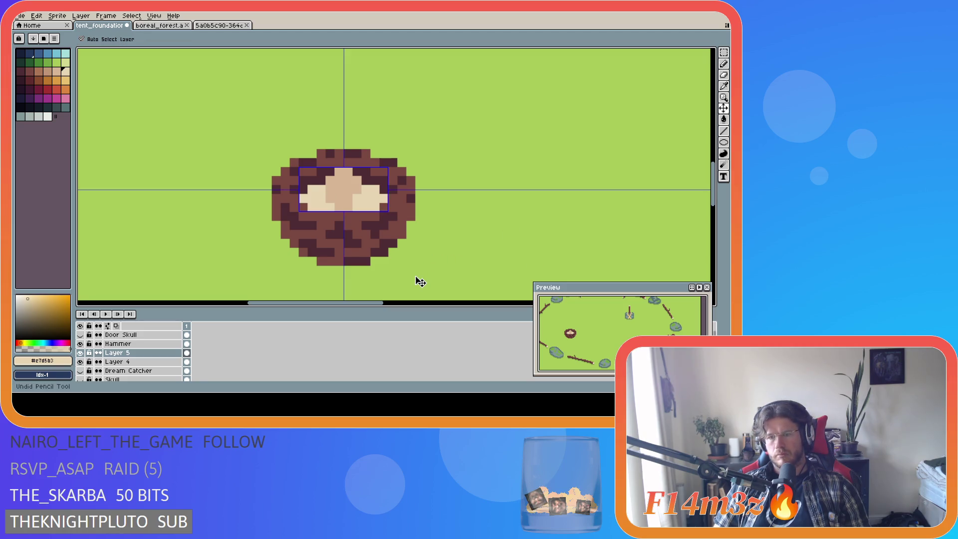
key(ctrl+z)
key(ctrl+z)
key(ctrl+z)
key(ctrl+z)
key(ctrl+z)
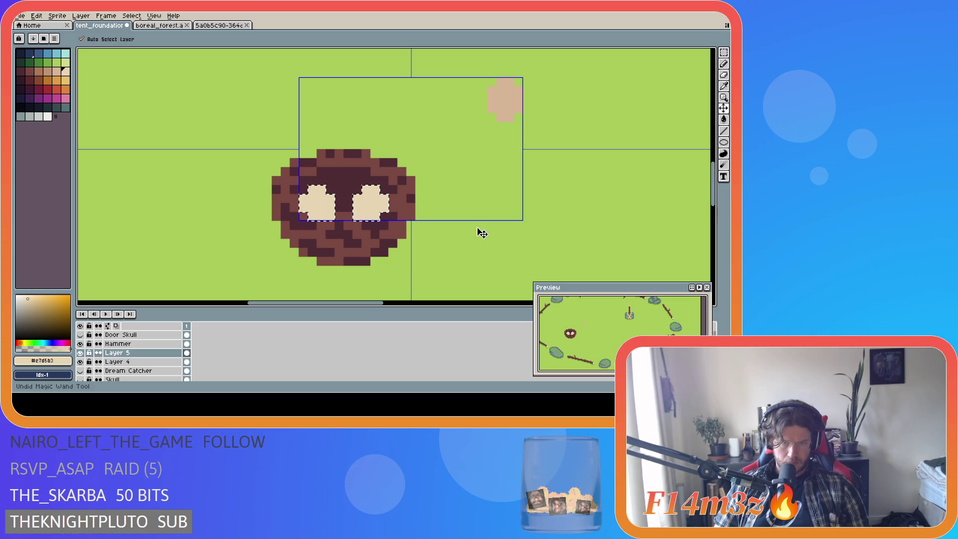
Step: Magic-wand the tan blob, move it onto the nest's centre and deselect
key(w)
click(504, 100)
mouse_move(510, 114)
mouse_down()
mouse_move(352, 167)
mouse_move(351, 191)
mouse_up()
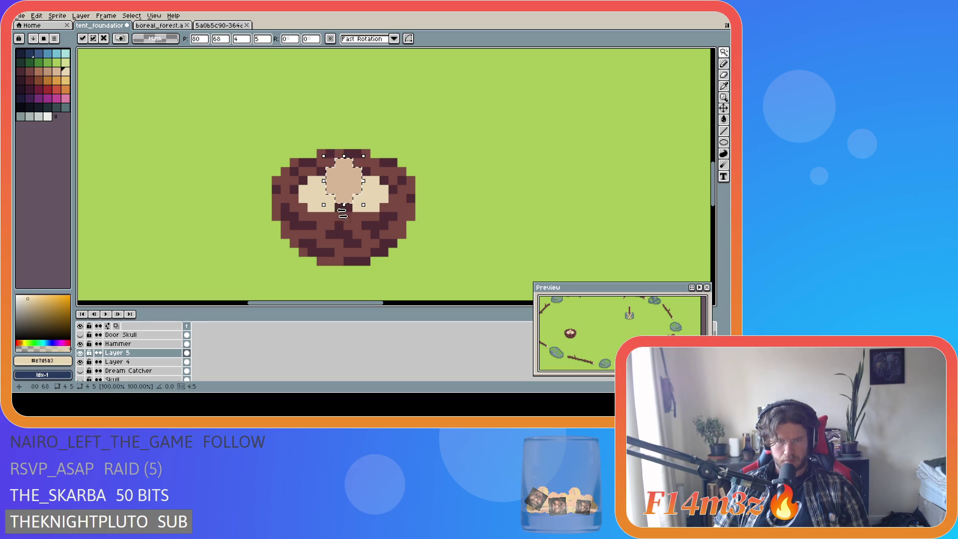
key(Return)
key(m)
click(374, 207)
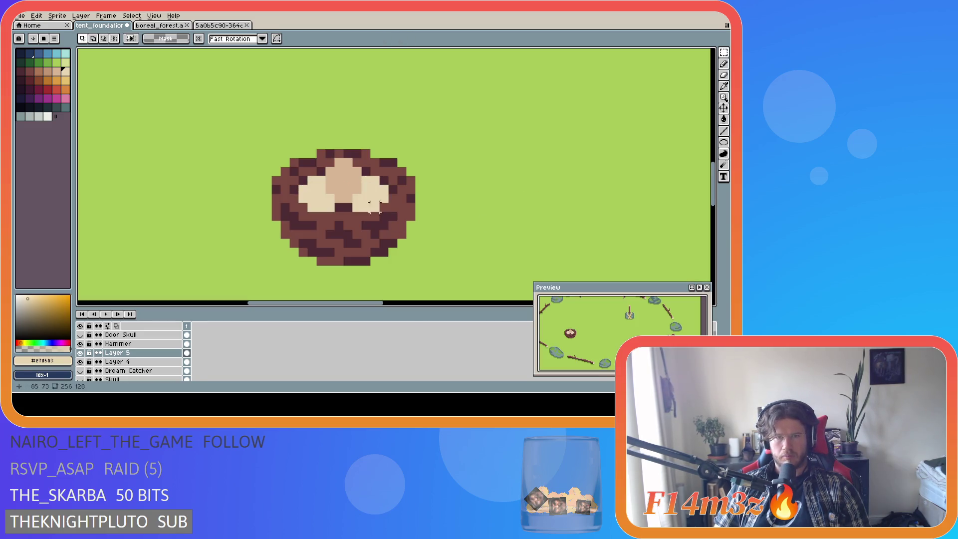
Step: Return to the Pencil and save tent_foundation.ase
key(b)
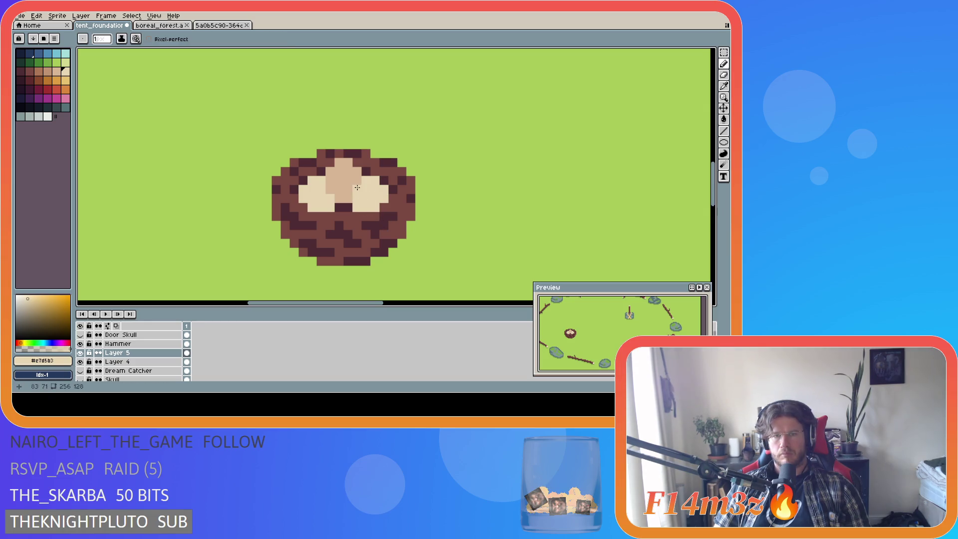
key(ctrl+s)
scroll(553, 151, left, 5)
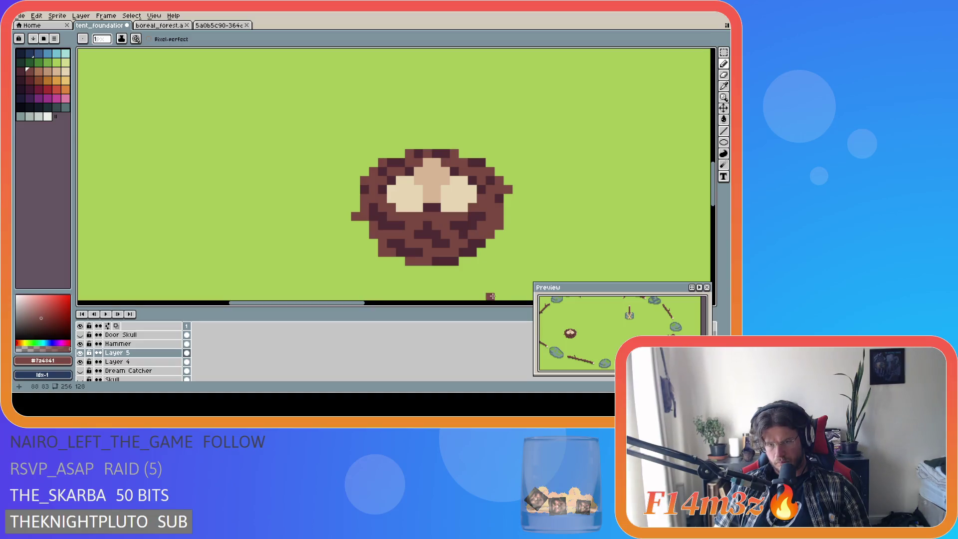
Step: Add brown pixels to the nest's top edge and lower right, saving along the way
click(439, 147)
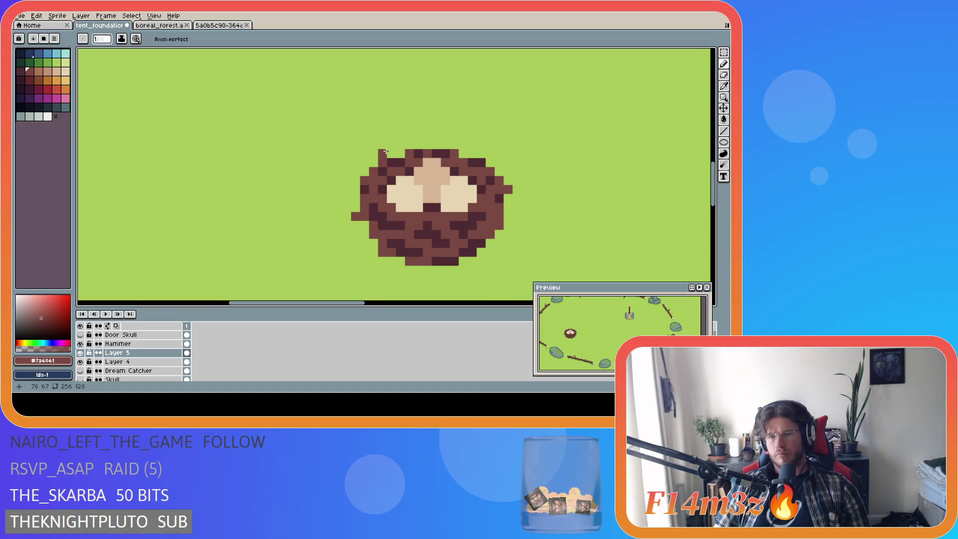
click(400, 153)
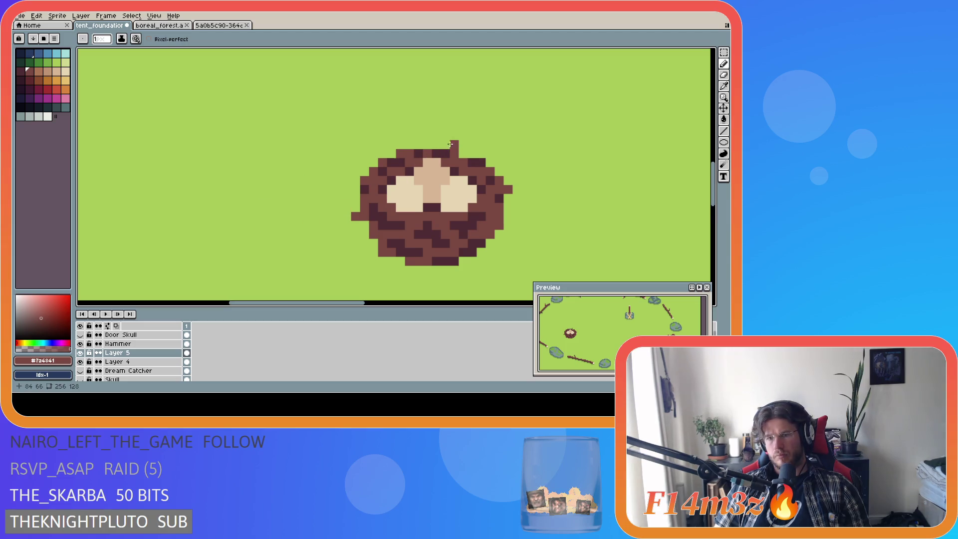
key(ctrl+s)
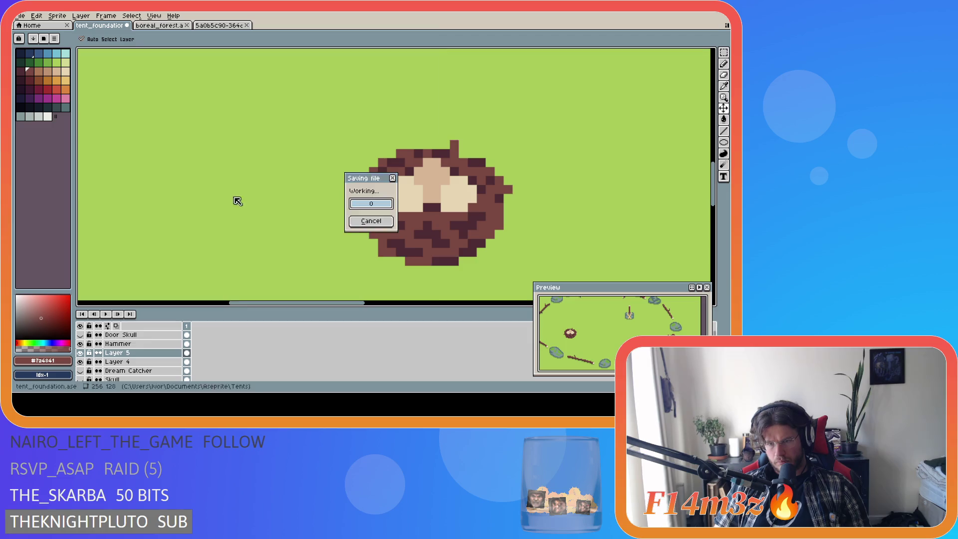
click(481, 260)
click(472, 260)
Step: Sample the nest's browns and adjust the bottom-right edge pixel, undoing misplaced strokes
alt+click(473, 244)
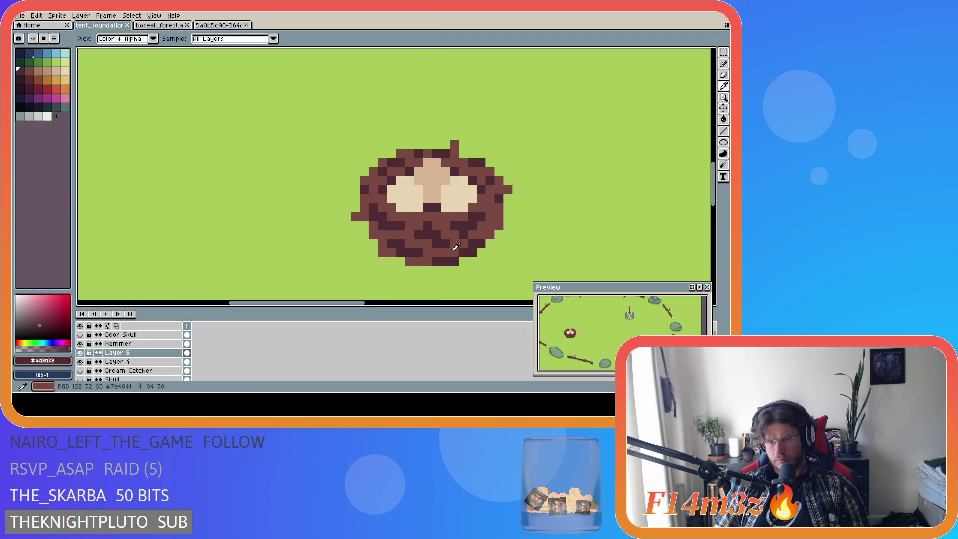
alt+click(459, 252)
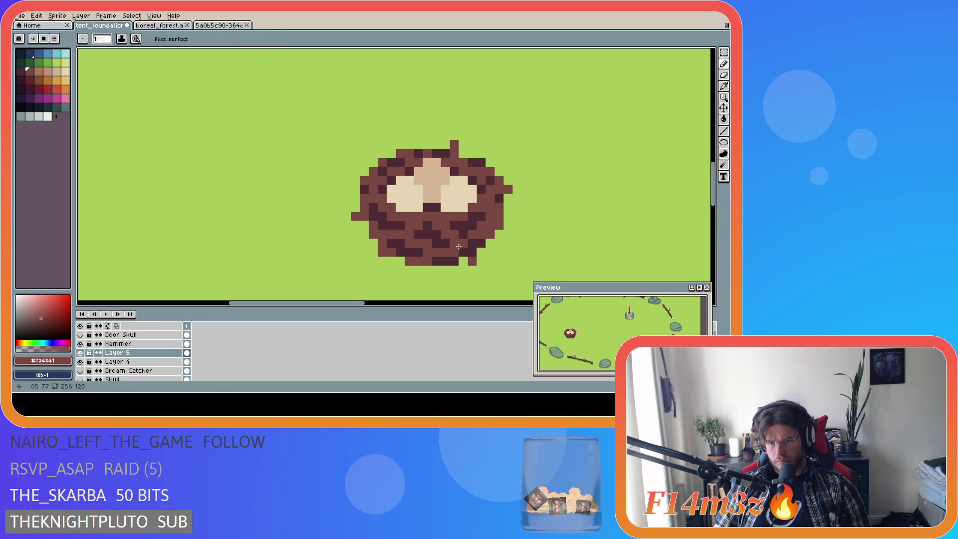
key(ctrl+z)
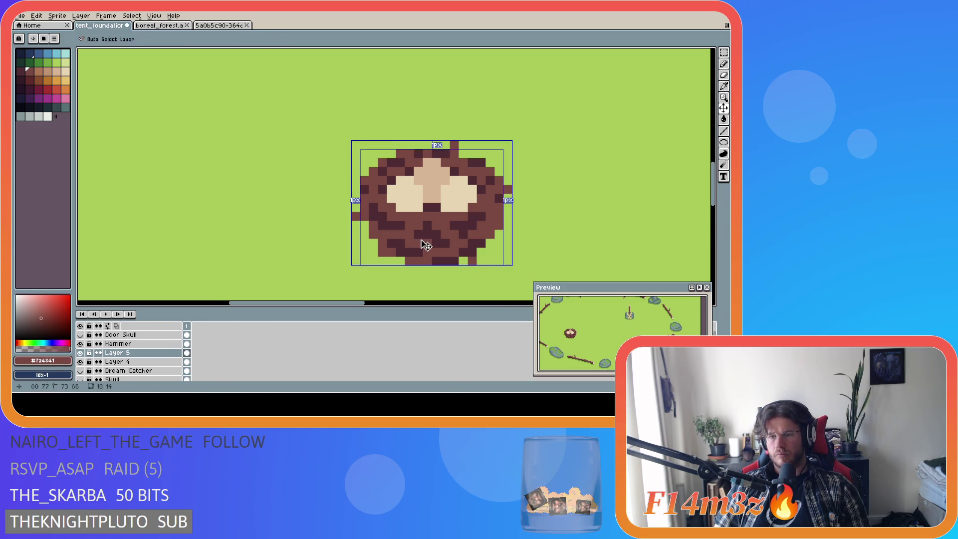
alt+click(474, 251)
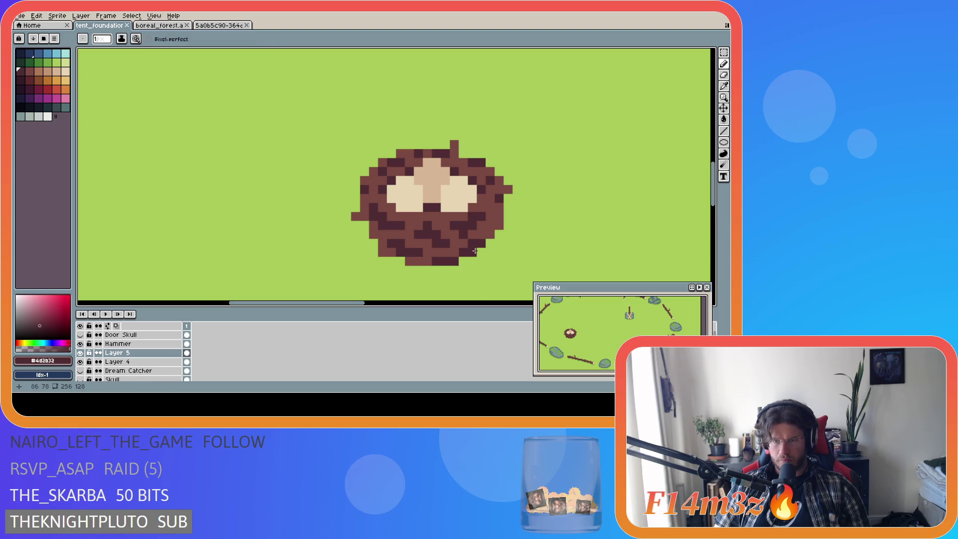
key(ctrl+z)
click(484, 249)
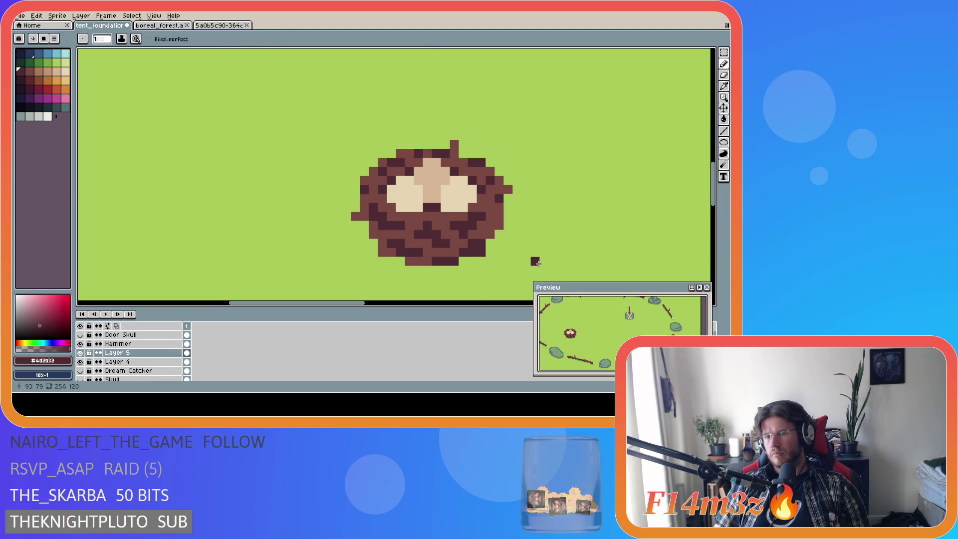
alt+click(419, 261)
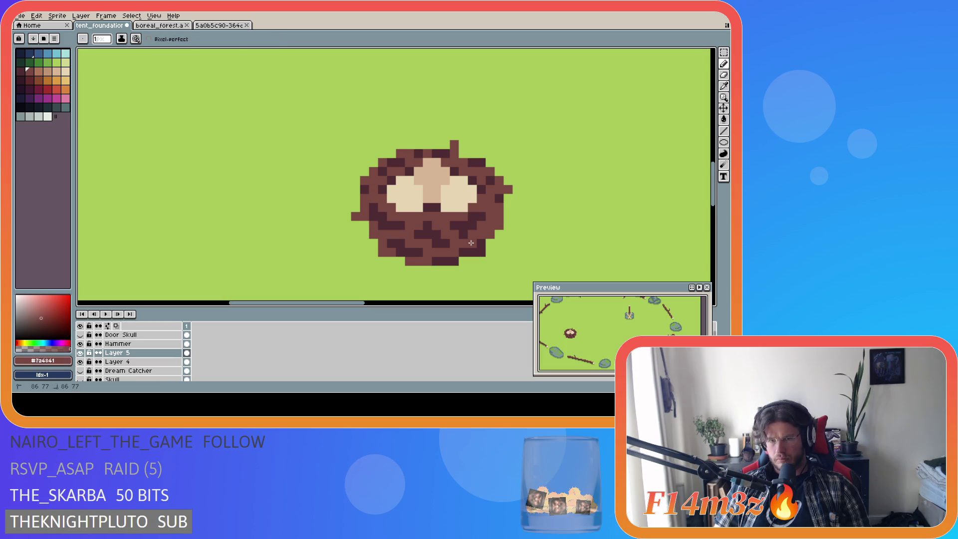
key(ctrl+z)
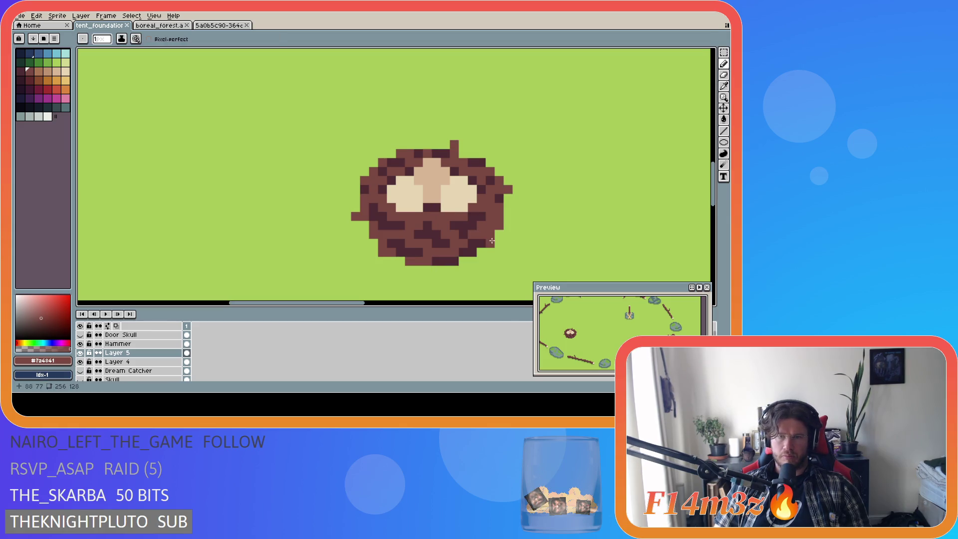
Step: Remove a stray dark-brown pixel right of the nest, save, and paint an upper-left edge pixel
click(527, 260)
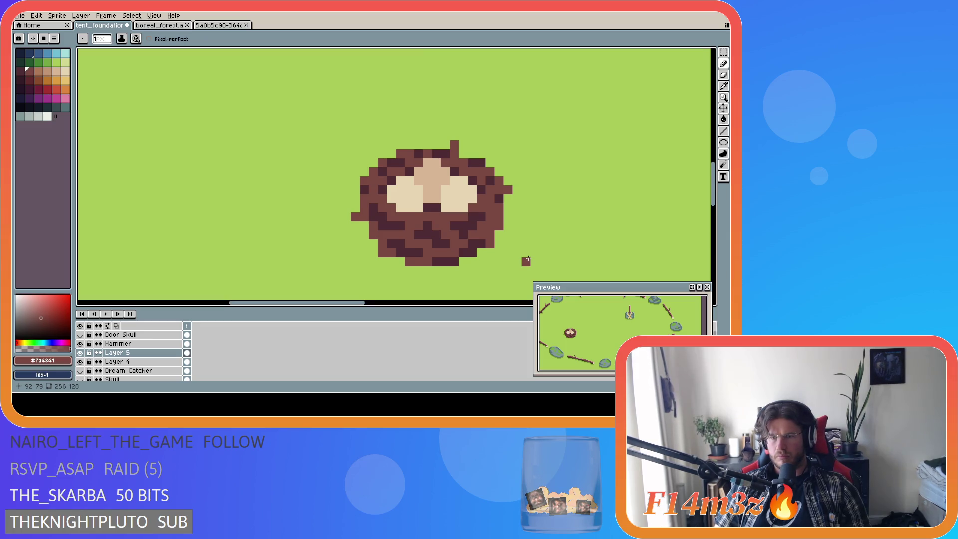
key(ctrl+s)
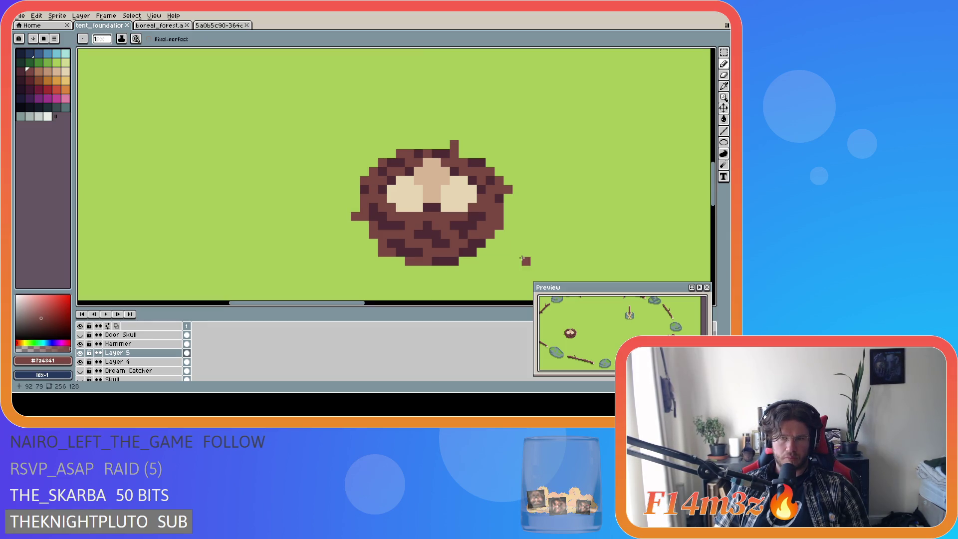
key(ctrl+z)
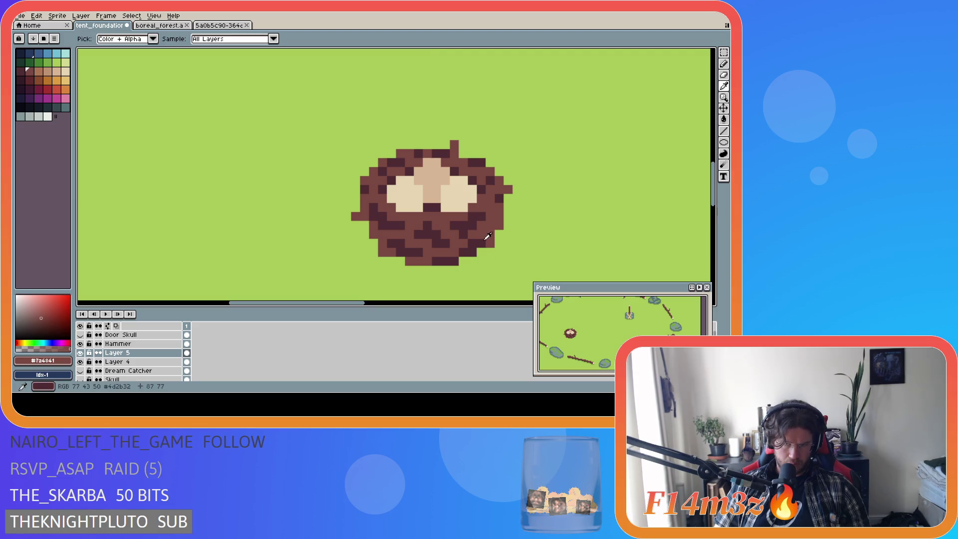
alt+click(488, 242)
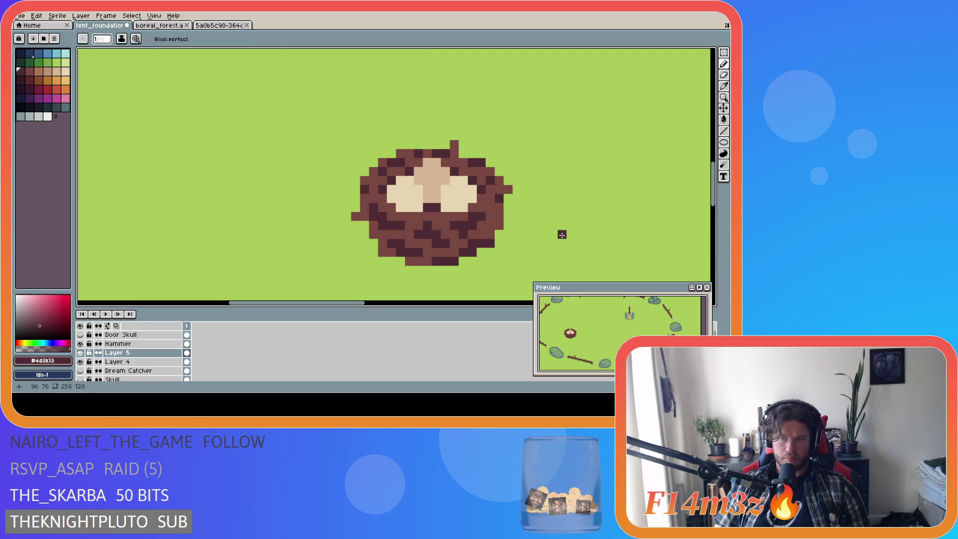
key(ctrl+s)
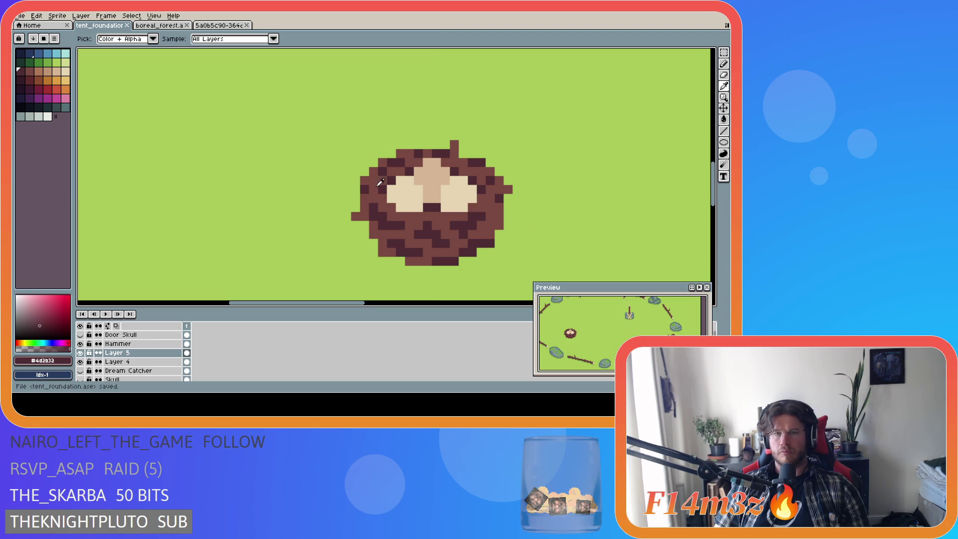
alt+click(379, 181)
Step: Undo the stray pixels at the nest's upper-left and save
key(ctrl+z)
key(ctrl+z)
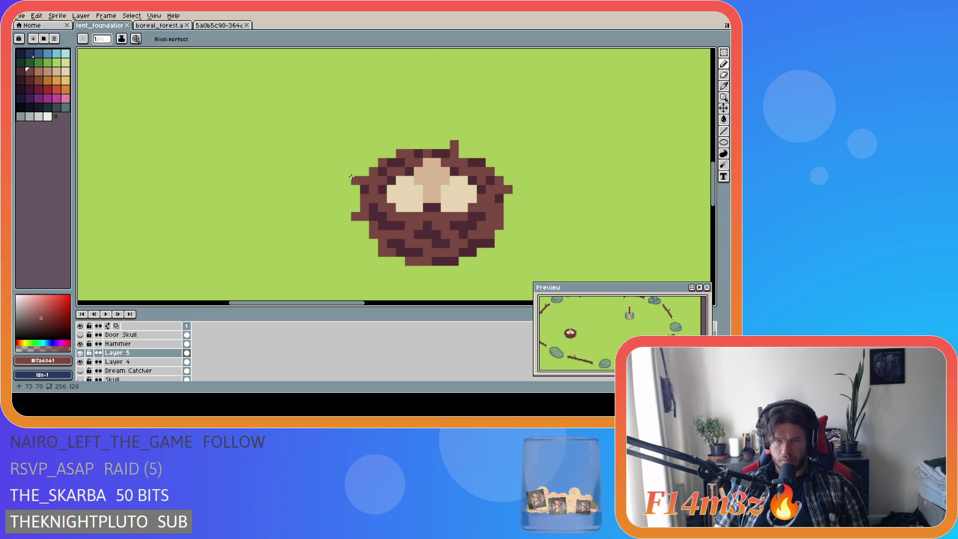
key(ctrl+z)
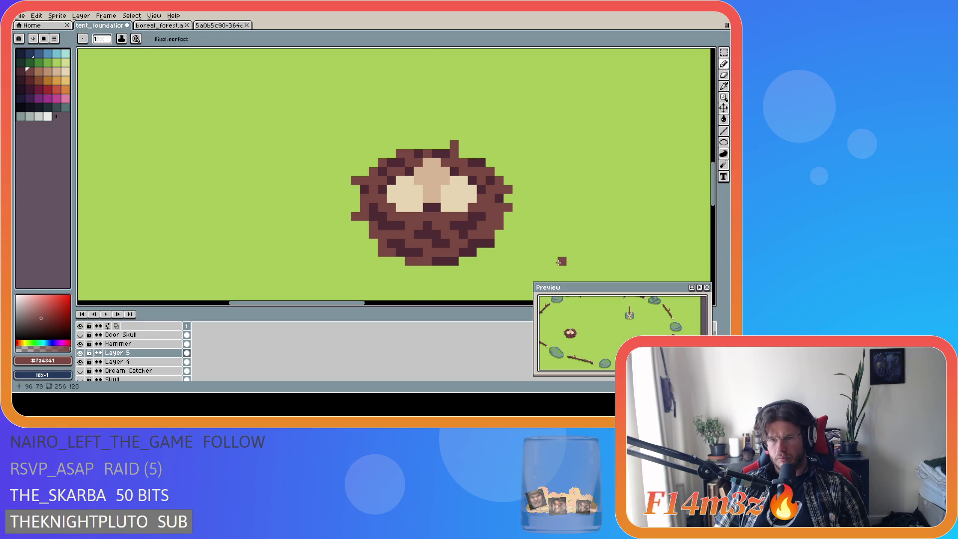
key(ctrl+s)
Step: Sample dark brown #4d2b32, add a pixel on the nest's right edge, and save tent_foundation.ase
alt+click(488, 216)
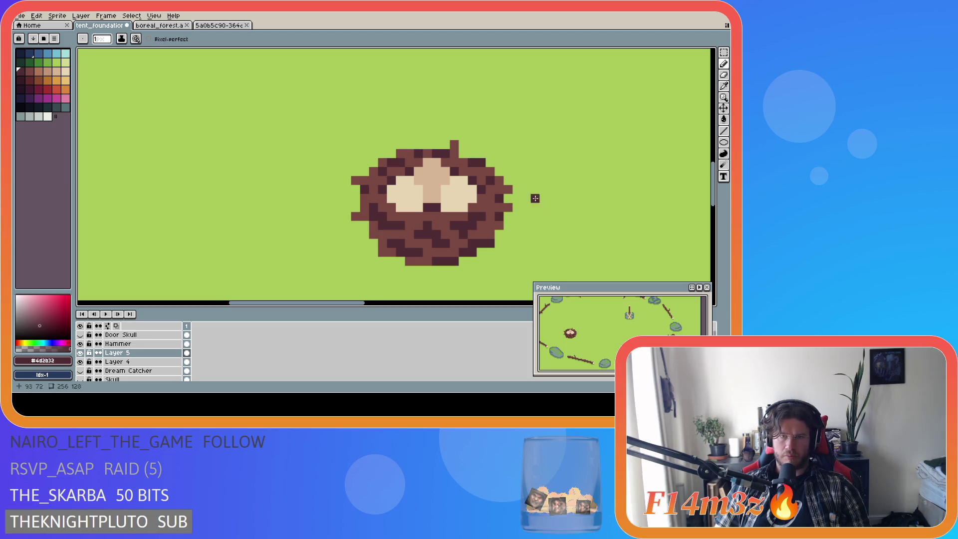
key(v)
key(b)
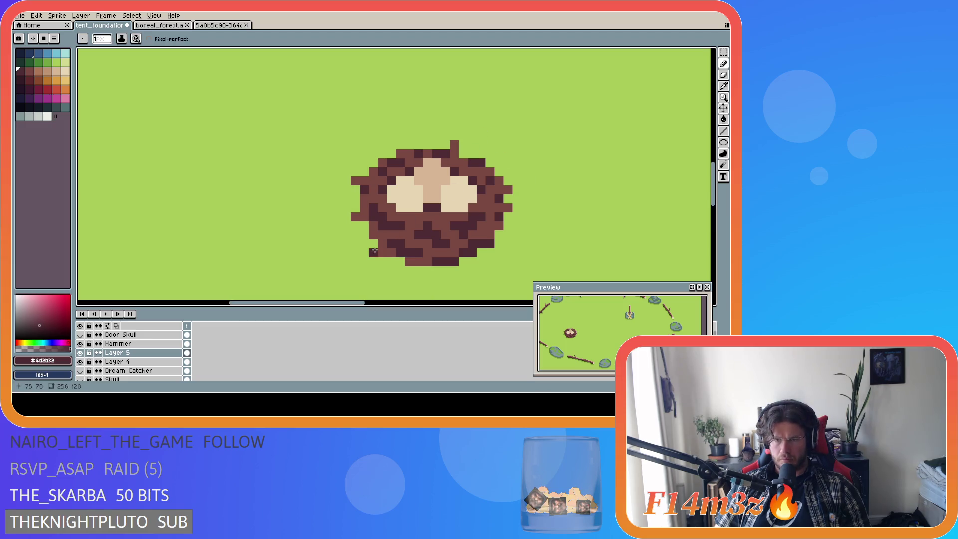
key(ctrl+s)
click(500, 233)
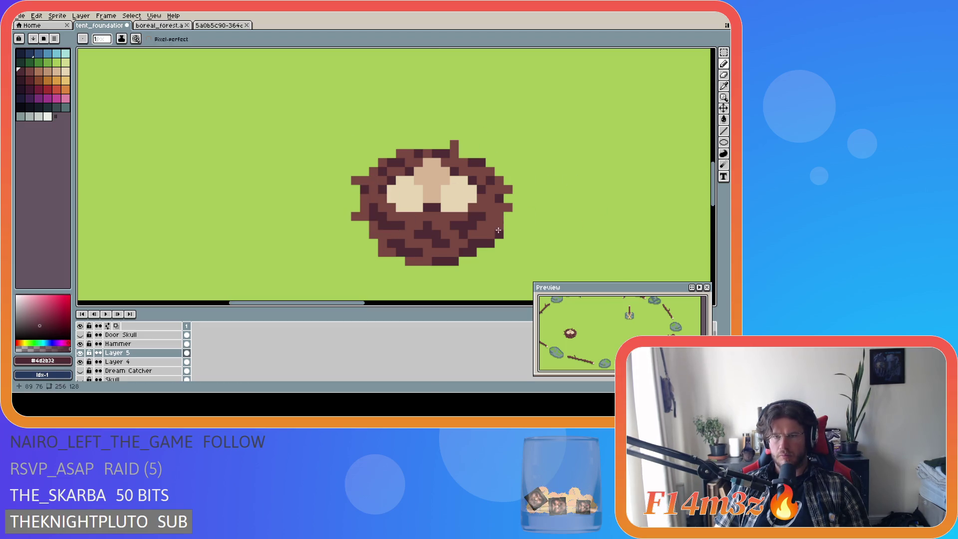
key(ctrl+s)
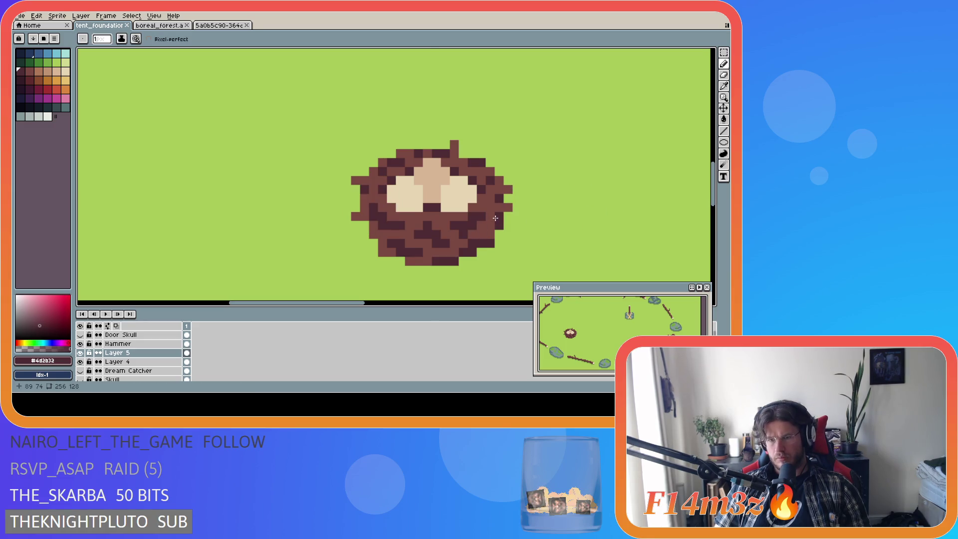
key(ctrl+s)
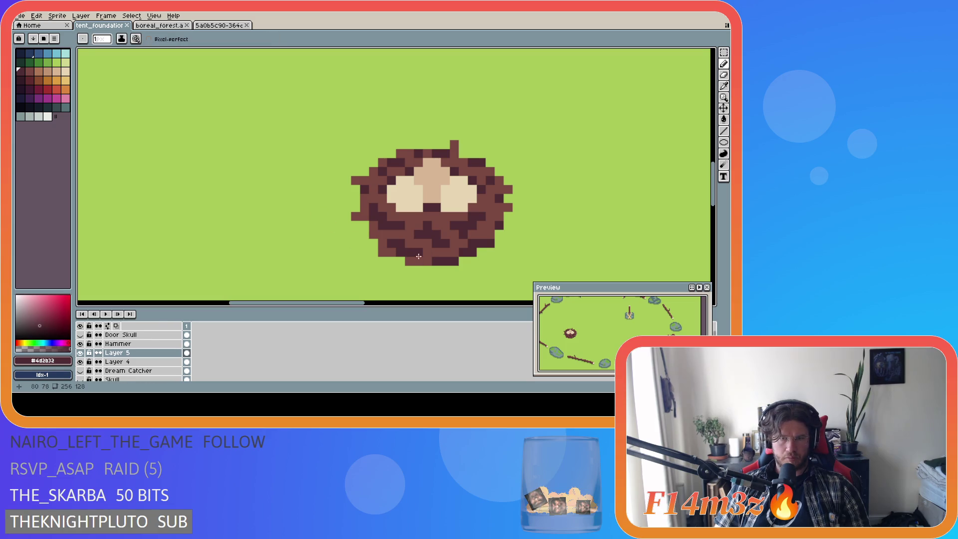
key(ctrl+s)
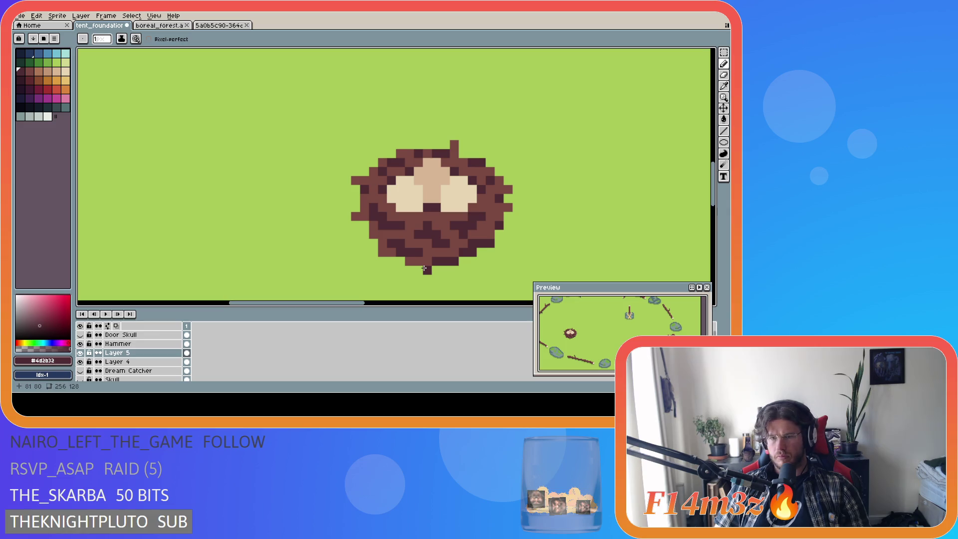
key(ctrl+s)
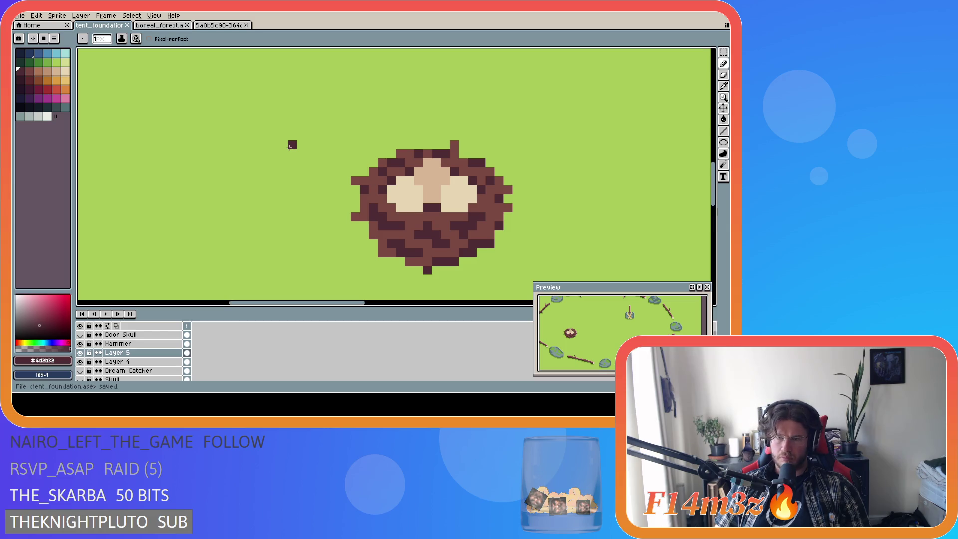
Step: Zoom out to the whole campsite and save tent_foundation.ase
scroll(289, 147, down, 5)
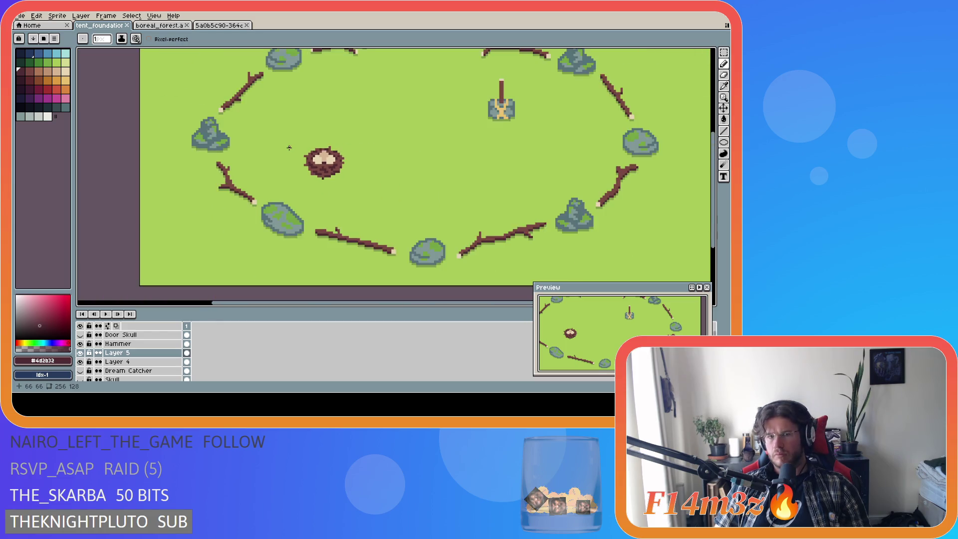
key(ctrl+s)
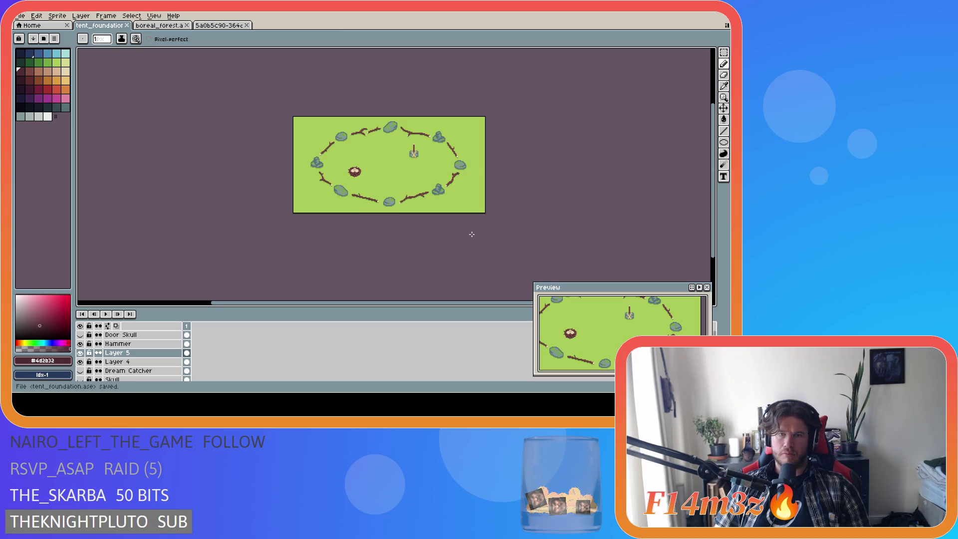
key(ctrl+s)
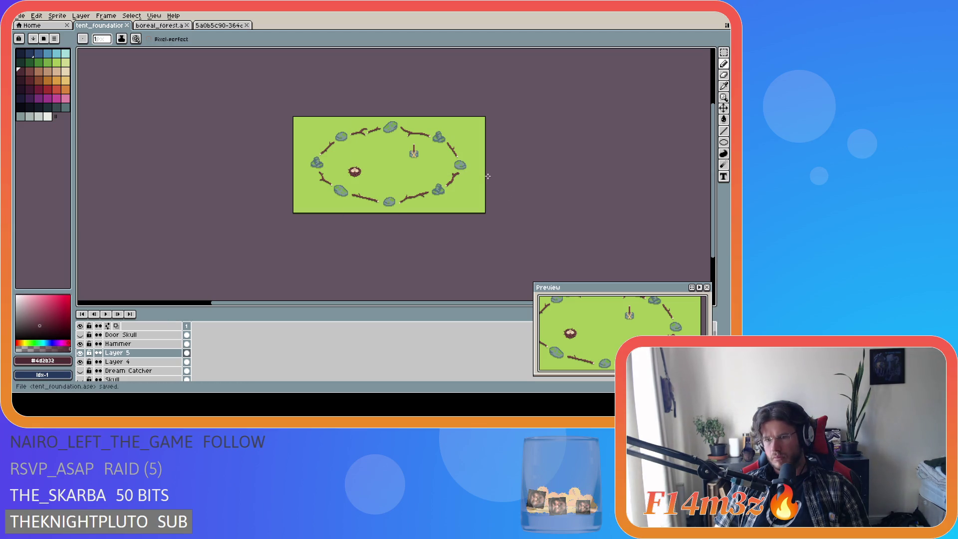
key(ctrl+s)
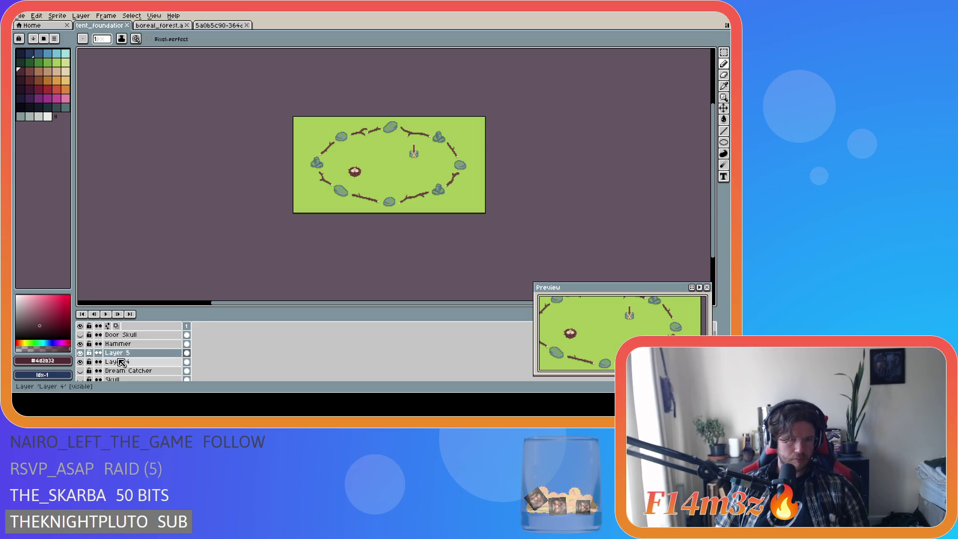
click(80, 353)
click(79, 362)
click(80, 362)
click(80, 352)
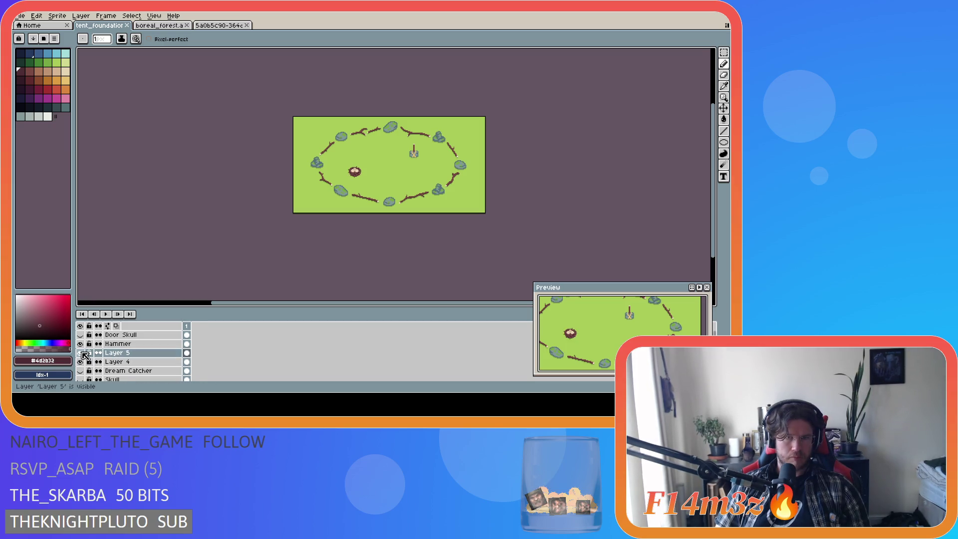
click(151, 354)
right_click(151, 354)
click(205, 365)
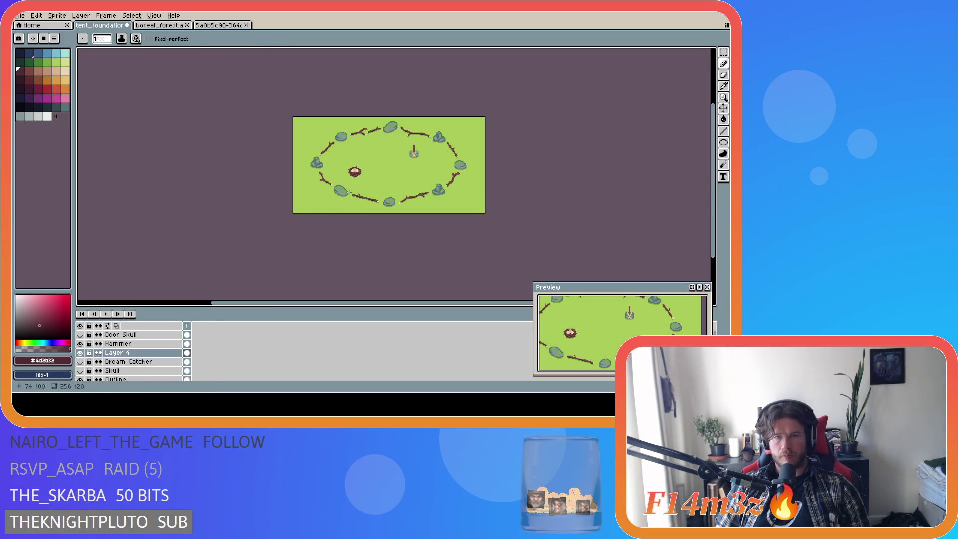
key(v)
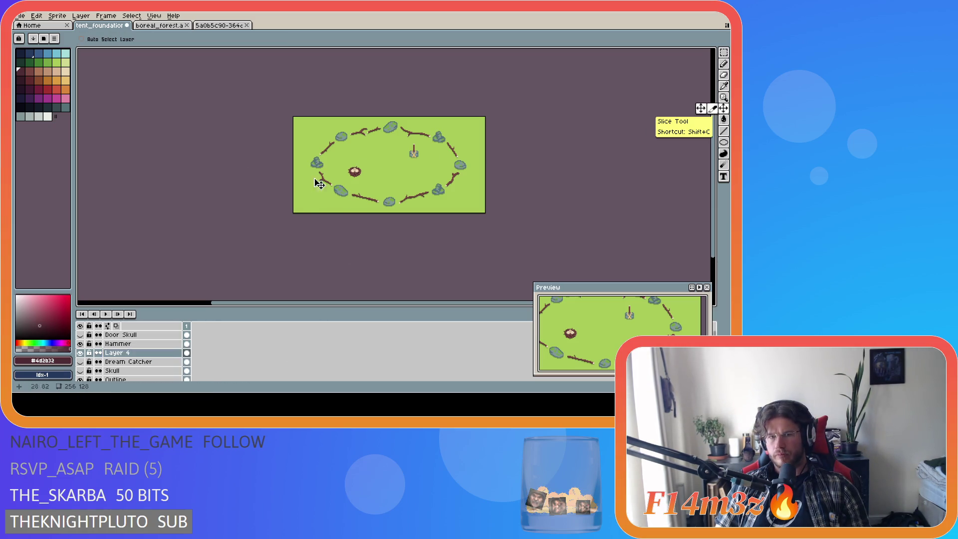
mouse_move(374, 174)
mouse_down()
mouse_move(428, 168)
mouse_move(381, 163)
mouse_move(371, 173)
mouse_move(386, 178)
mouse_up()
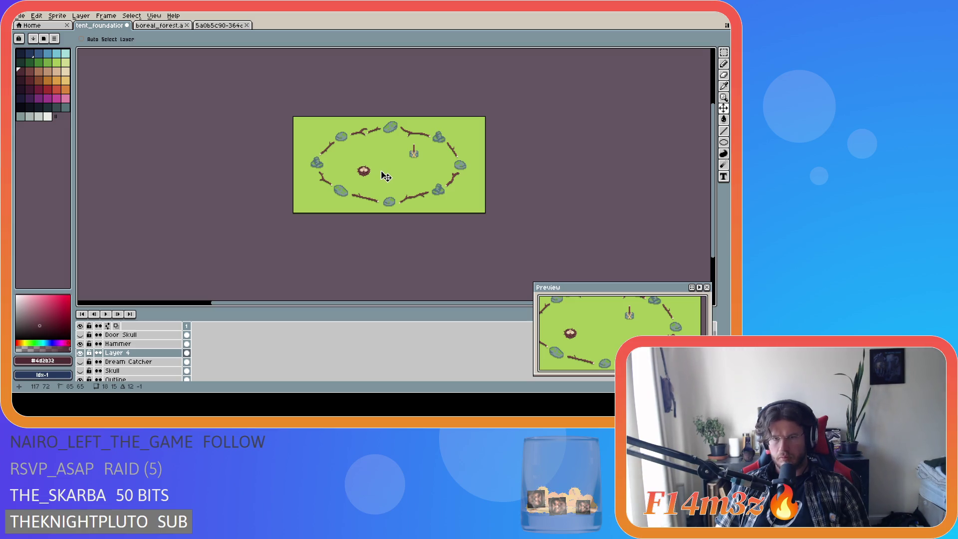
click(81, 362)
click(81, 362)
click(80, 370)
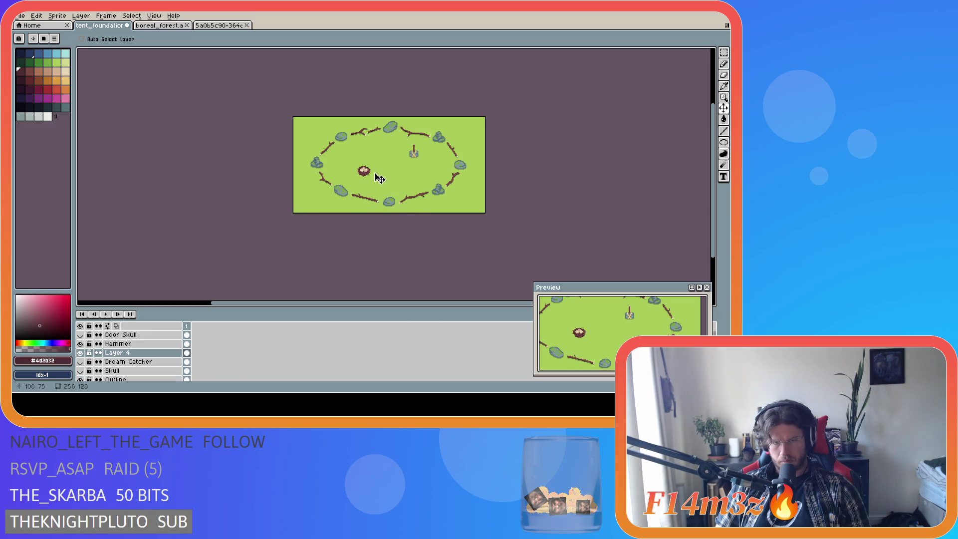
drag(373, 176, 377, 176)
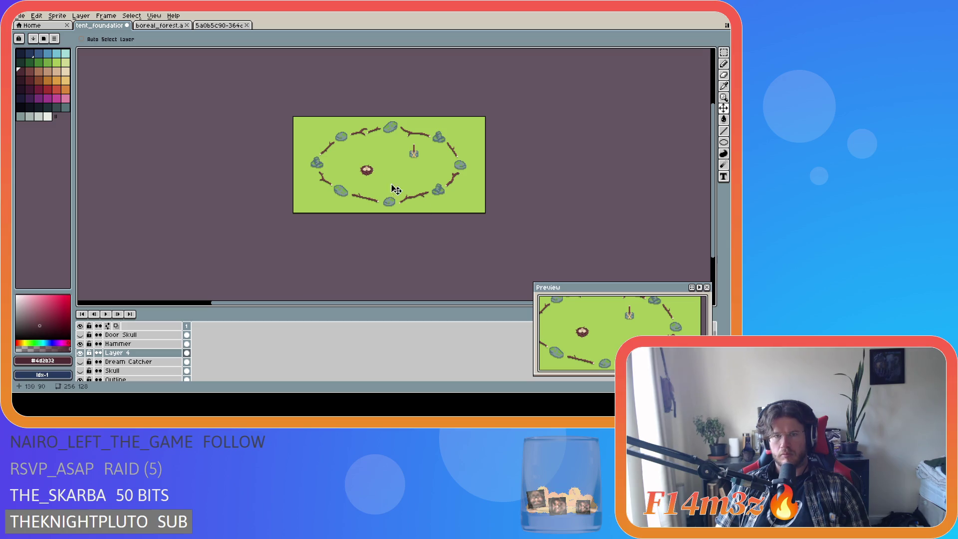
click(80, 362)
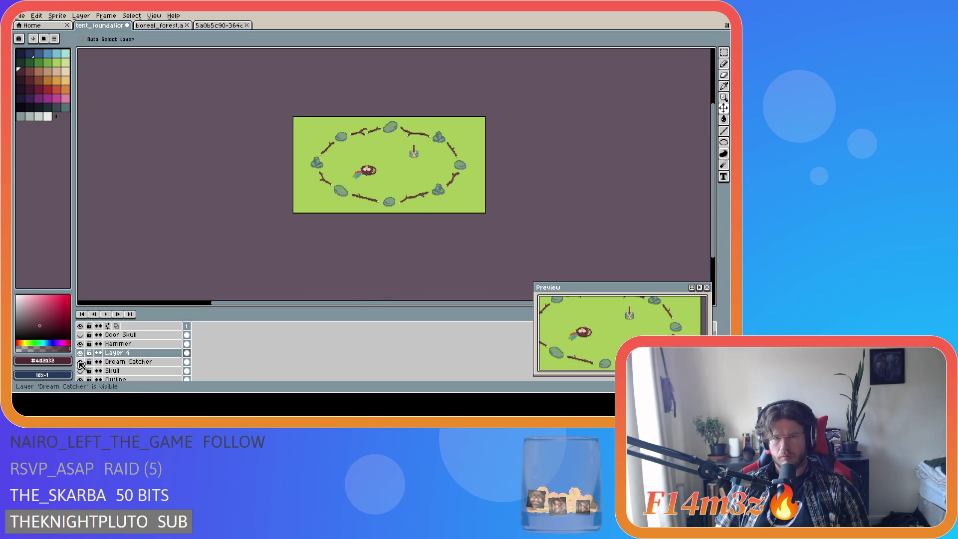
click(80, 363)
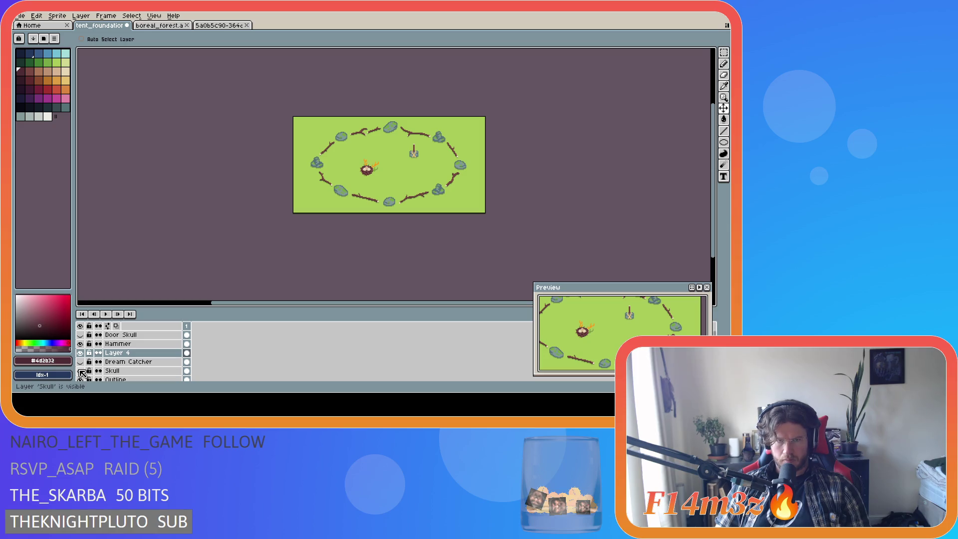
Step: With the pixel grid on, nudge the nest slightly up and left, about two pixels up
key(ctrl+apostrophe)
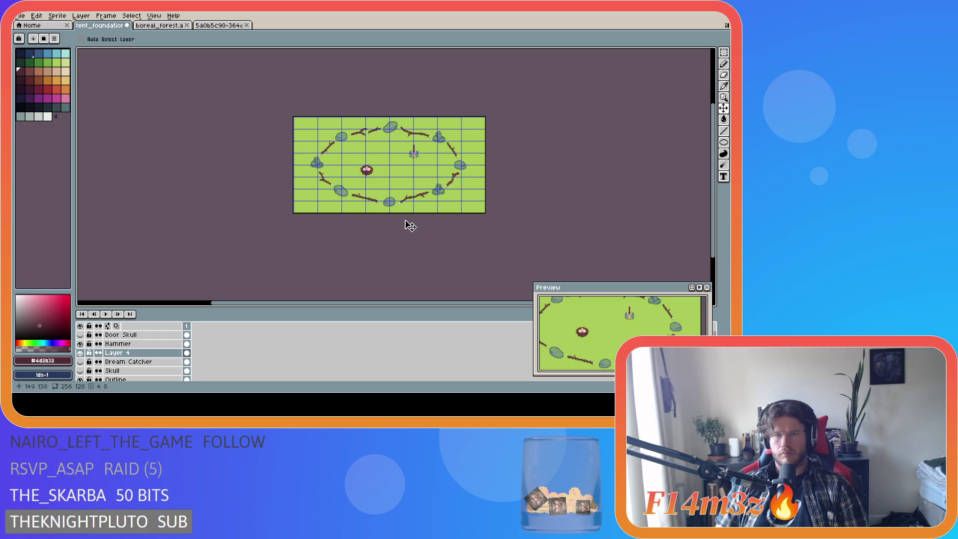
drag(371, 180, 369, 178)
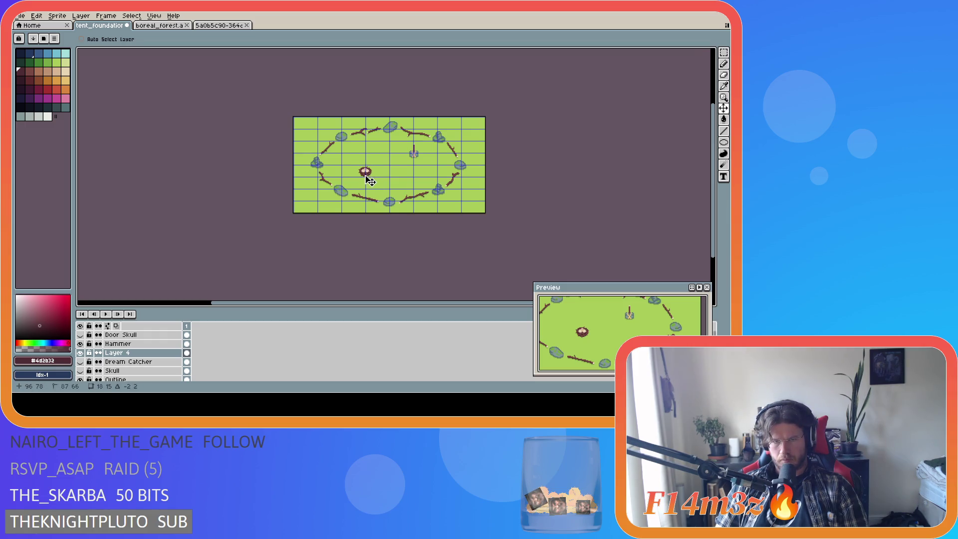
scroll(370, 179, up, 5)
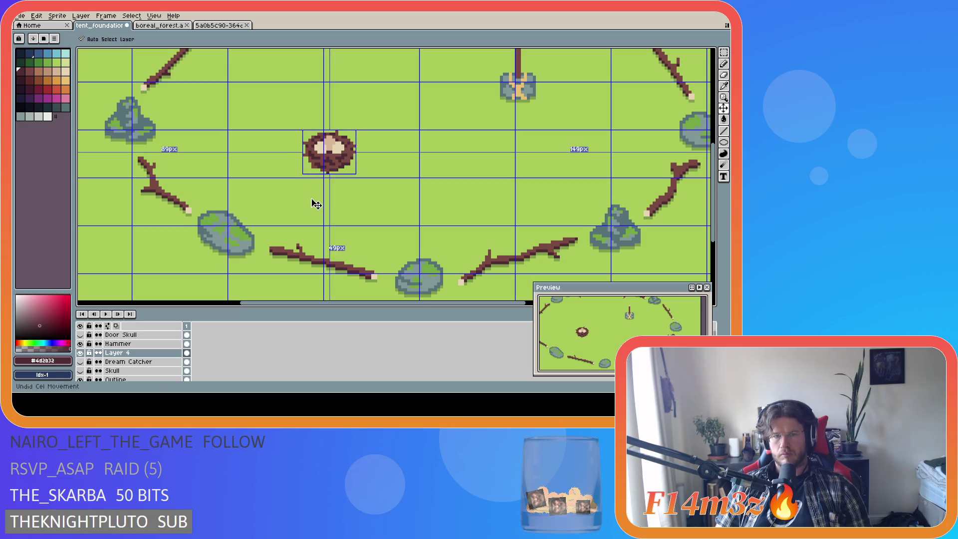
drag(329, 171, 329, 164)
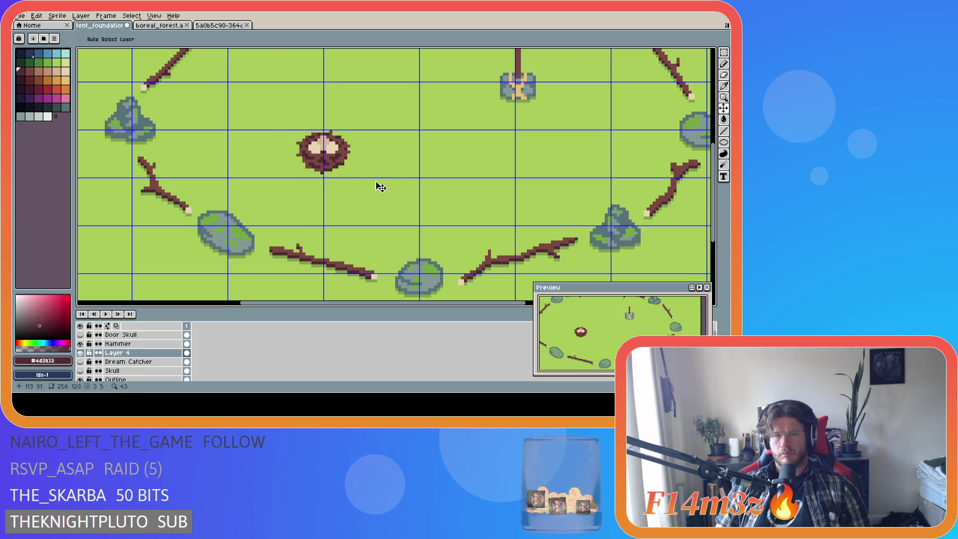
scroll(382, 188, down, 5)
scroll(375, 188, up, 5)
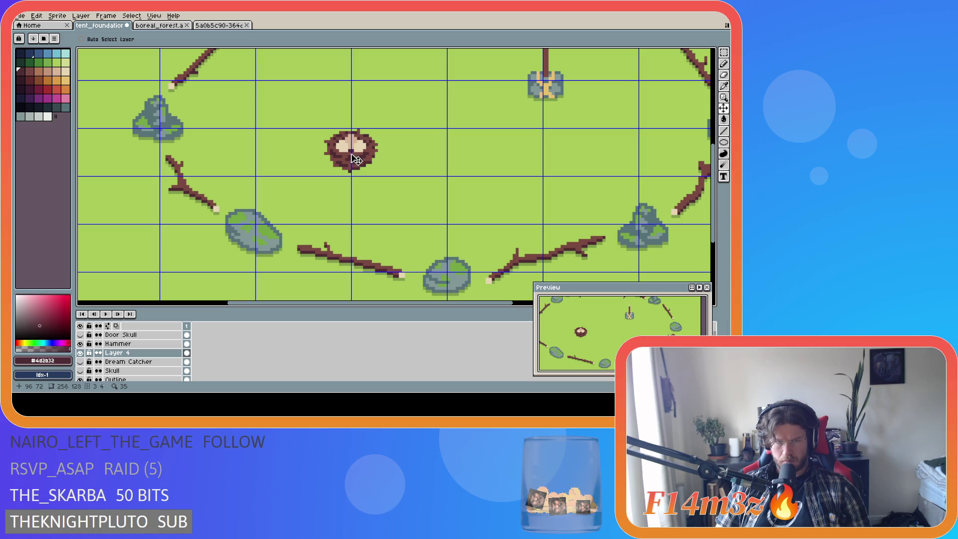
scroll(384, 193, down, 2)
key(ctrl+apostrophe)
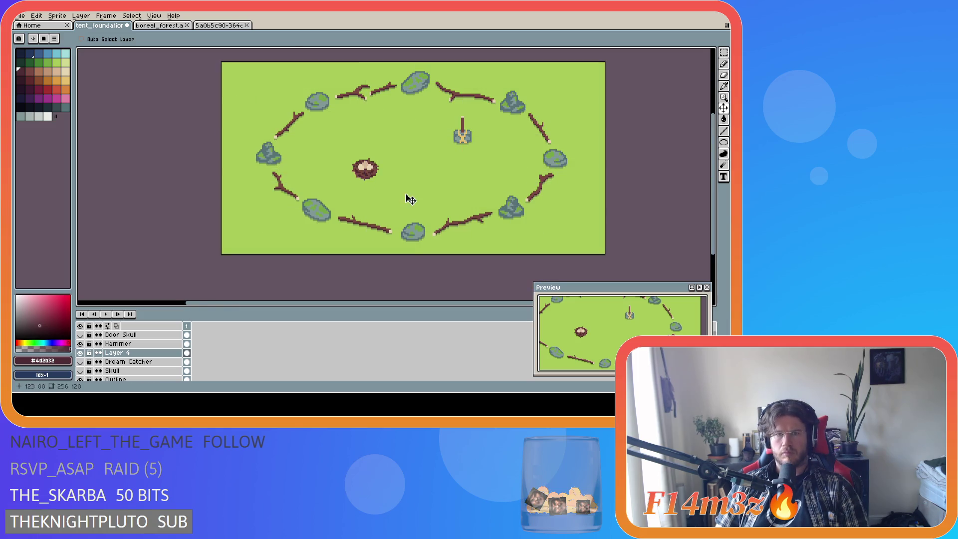
Step: Check the nest's position, then hide the green grass background layer
scroll(405, 198, down, 2)
scroll(448, 214, up, 2)
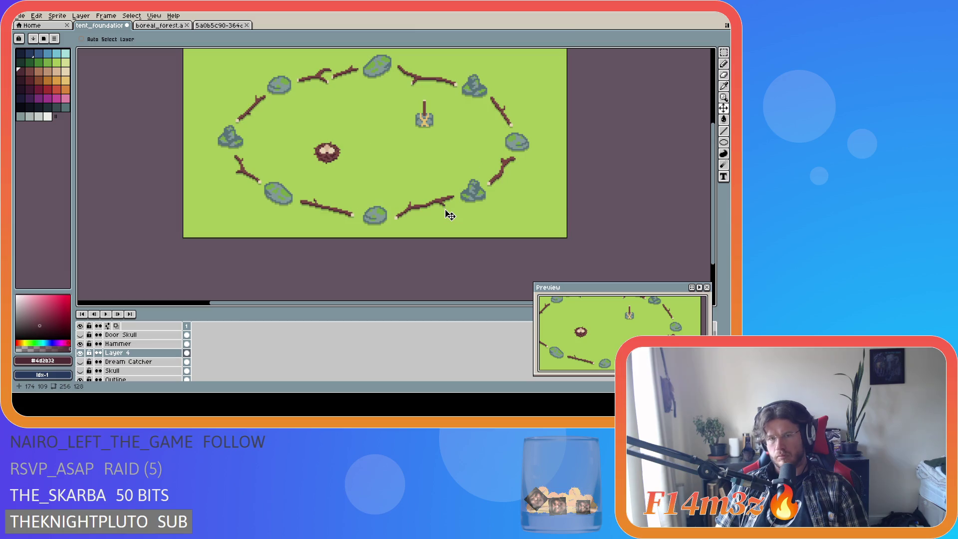
scroll(395, 211, down, 2)
scroll(393, 207, up, 2)
click(331, 160)
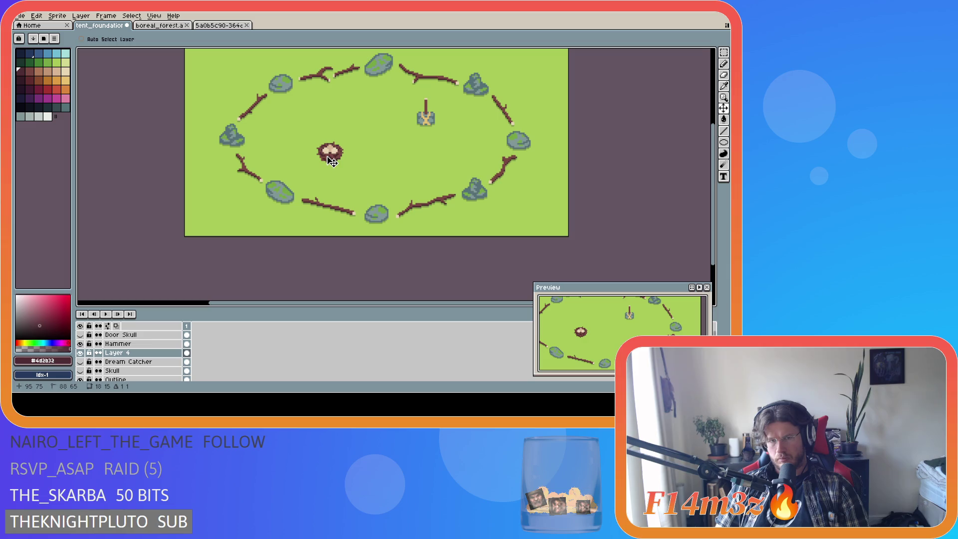
scroll(402, 225, down, 3)
scroll(416, 226, up, 3)
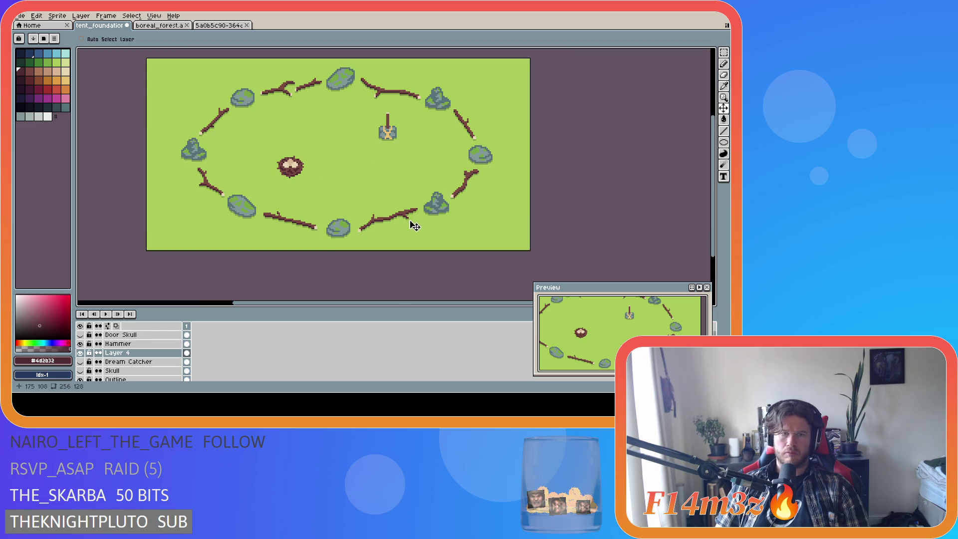
scroll(234, 180, up, 1)
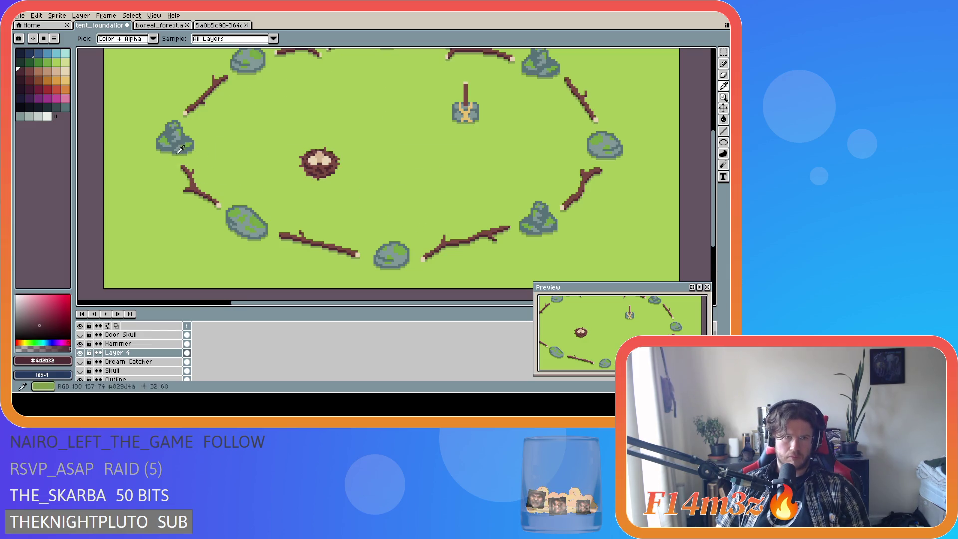
scroll(83, 371, down, 2)
click(81, 371)
scroll(230, 179, up, 1)
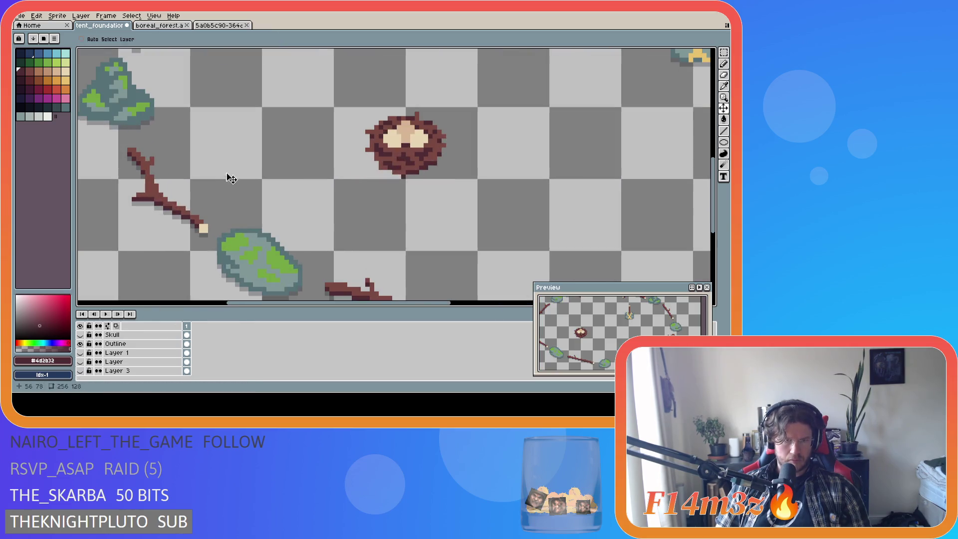
Step: Show the grass background again and pencil pixels along the nest's lower edge, undoing the last stroke
key(b)
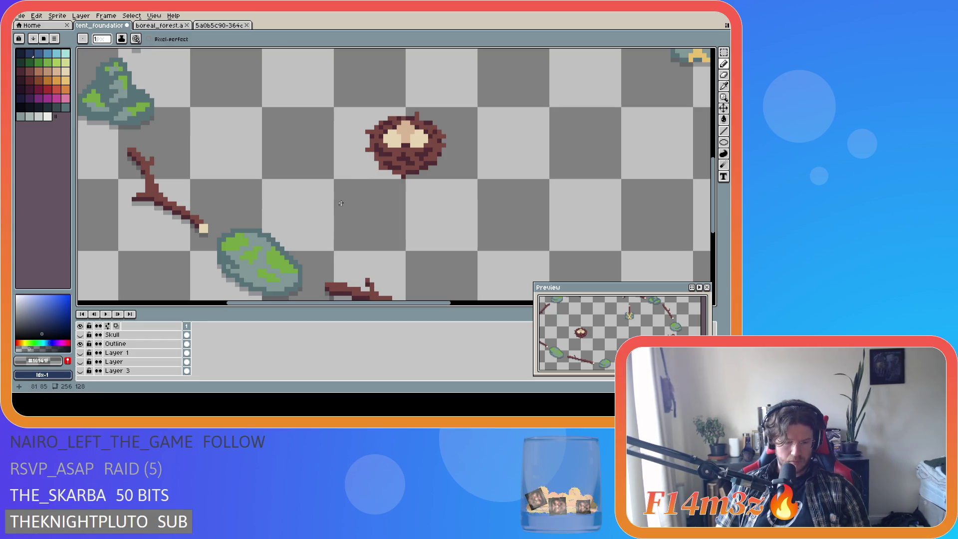
click(80, 371)
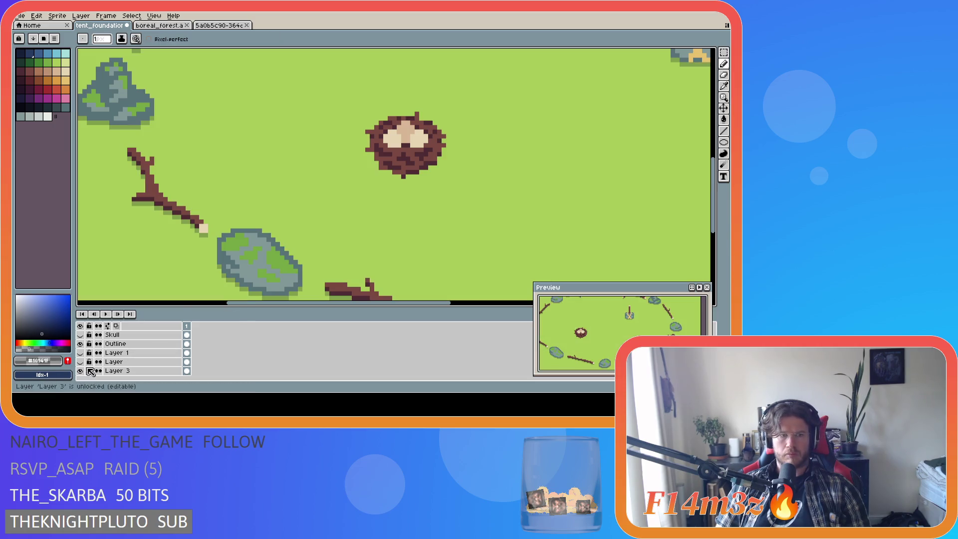
key(shift+n)
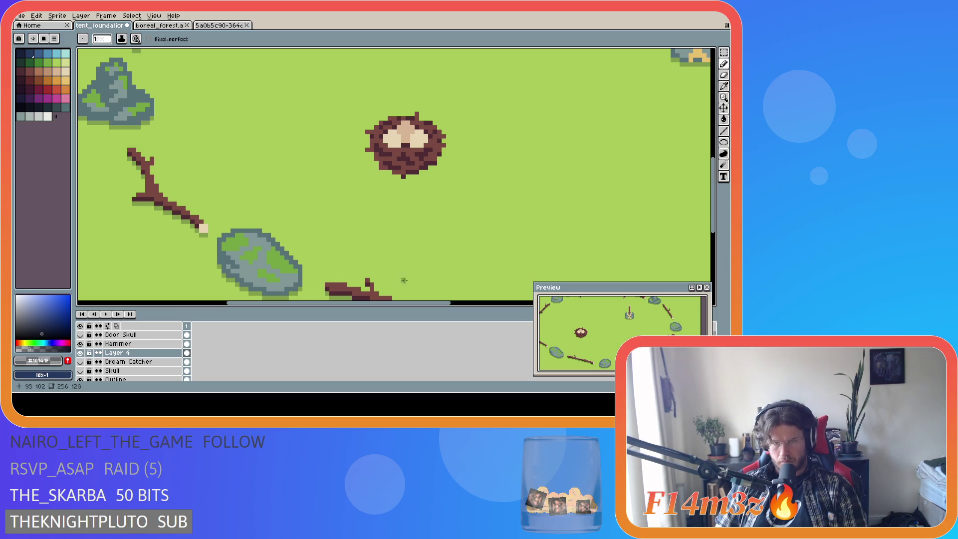
drag(379, 172, 402, 177)
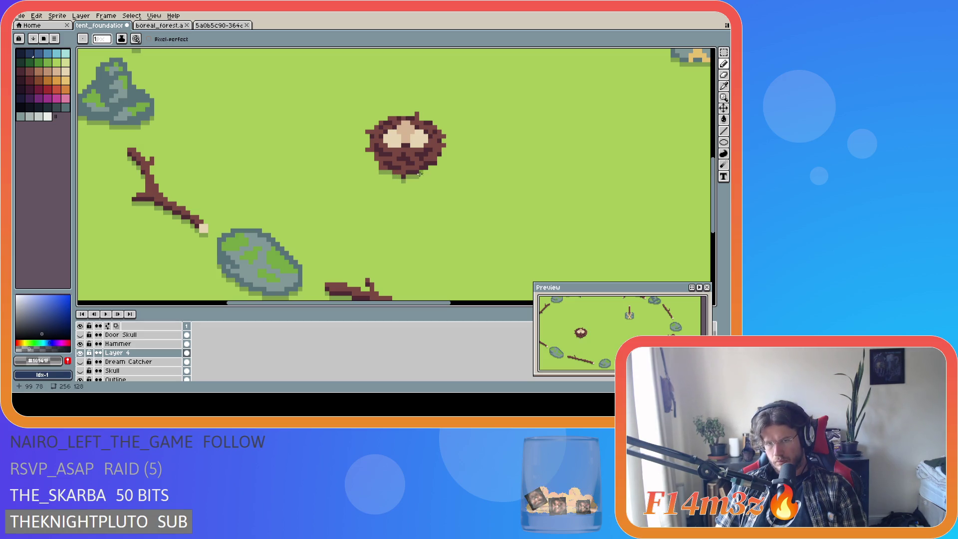
drag(435, 168, 434, 167)
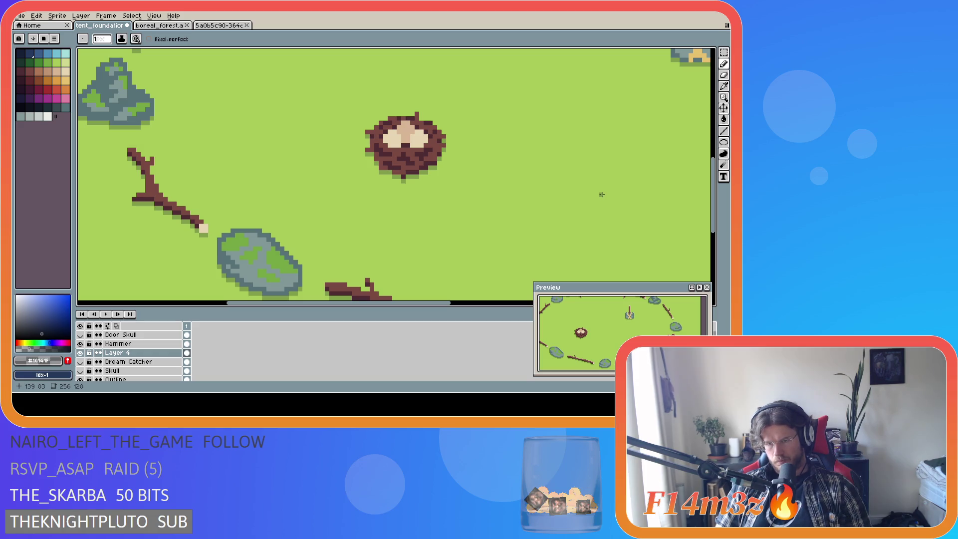
key(ctrl+z)
Step: Save tent_foundation.ase
key(ctrl+s)
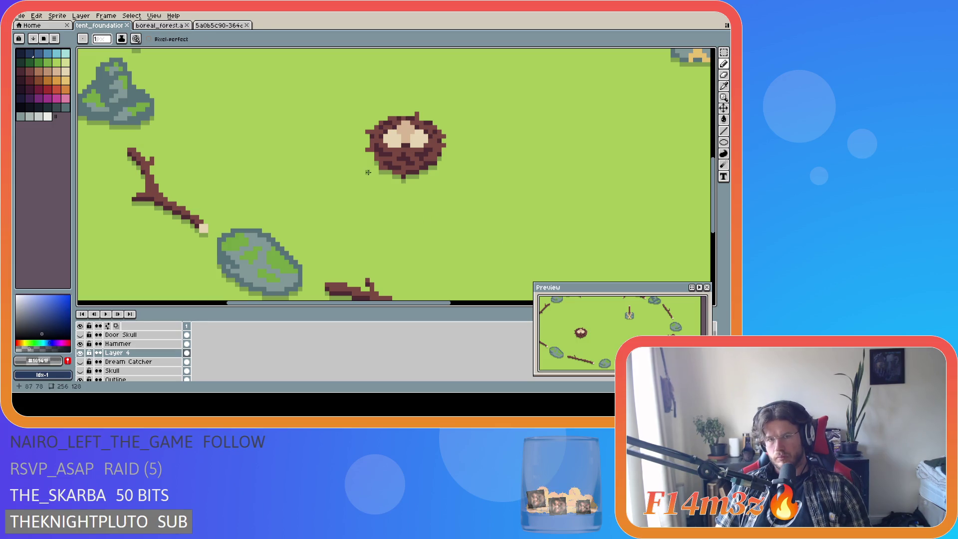
key(ctrl)
key(ctrl+s)
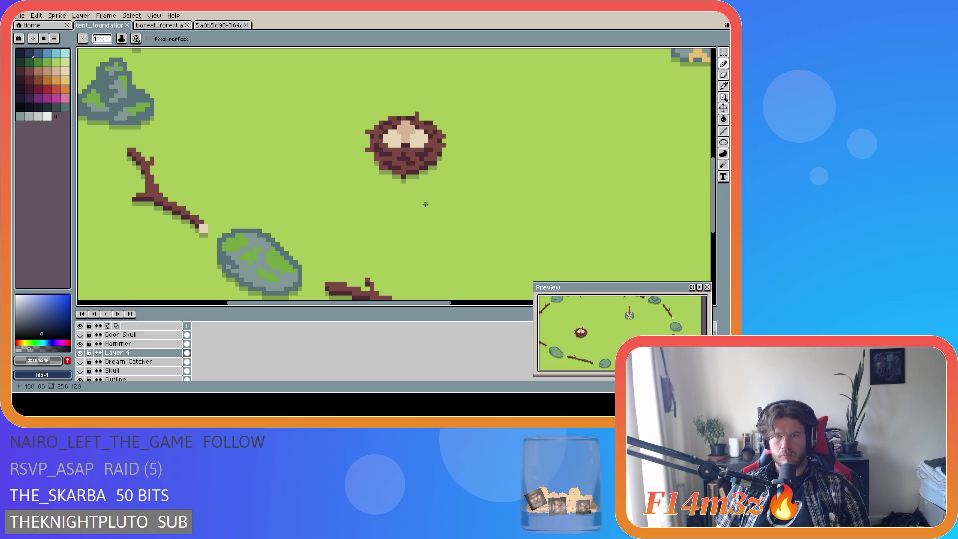
key(ctrl+s)
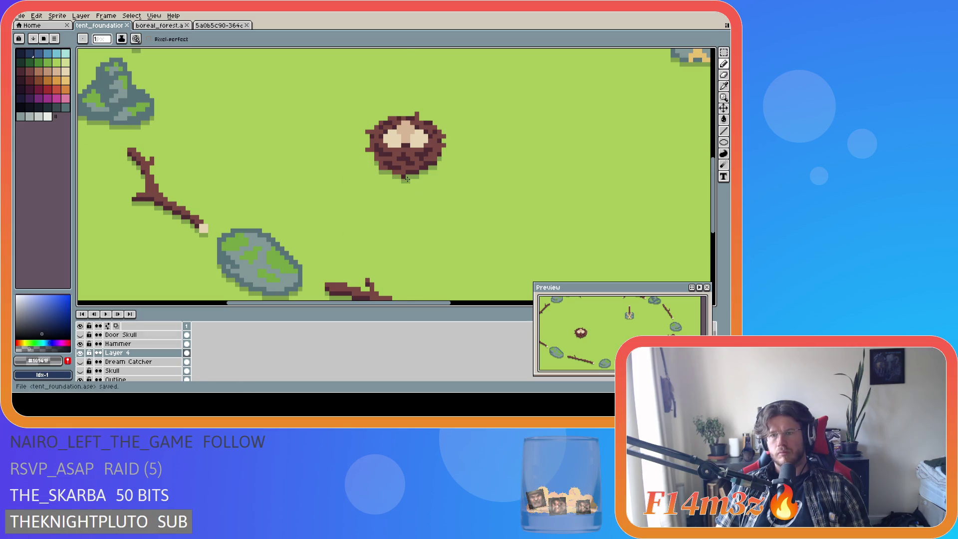
scroll(377, 182, down, 5)
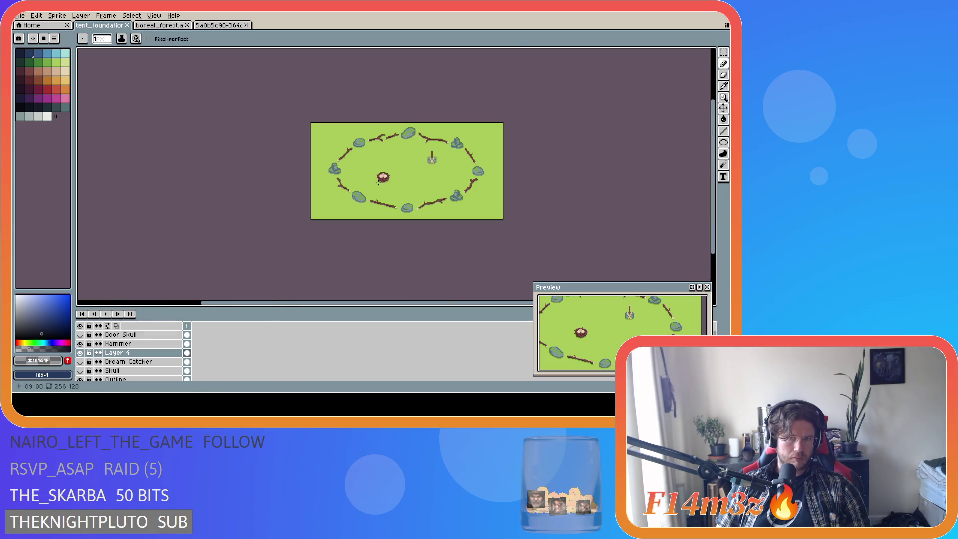
drag(354, 303, 382, 306)
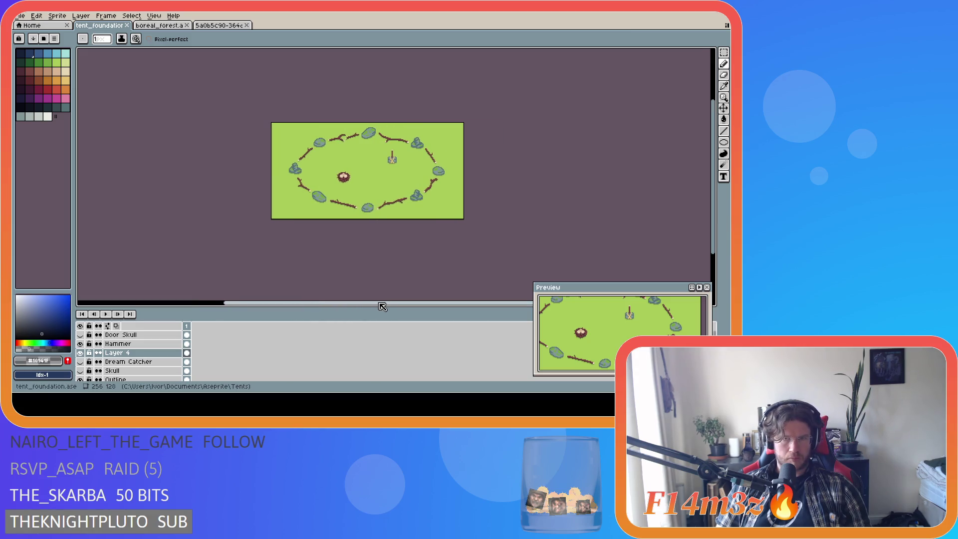
key(ctrl+s)
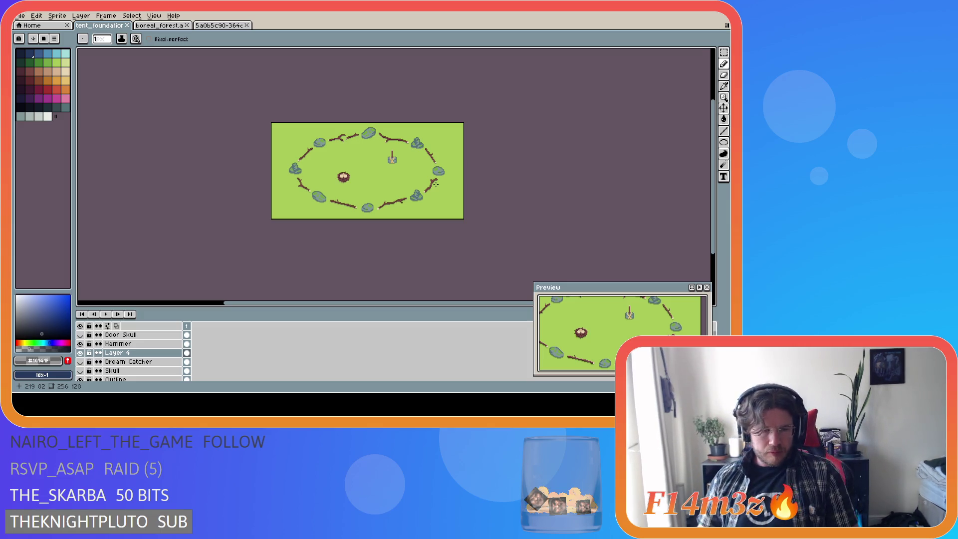
key(ctrl+s)
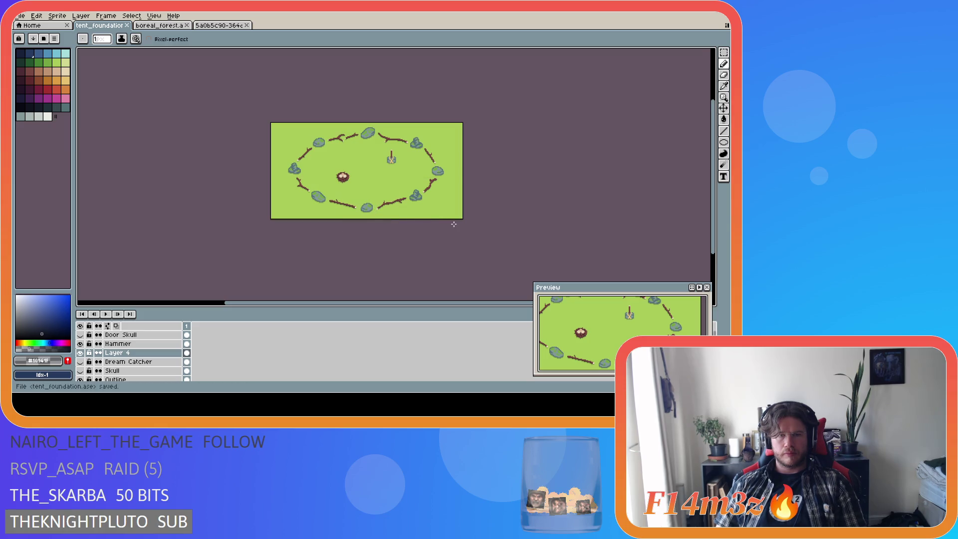
scroll(627, 241, down, 2)
scroll(627, 241, up, 2)
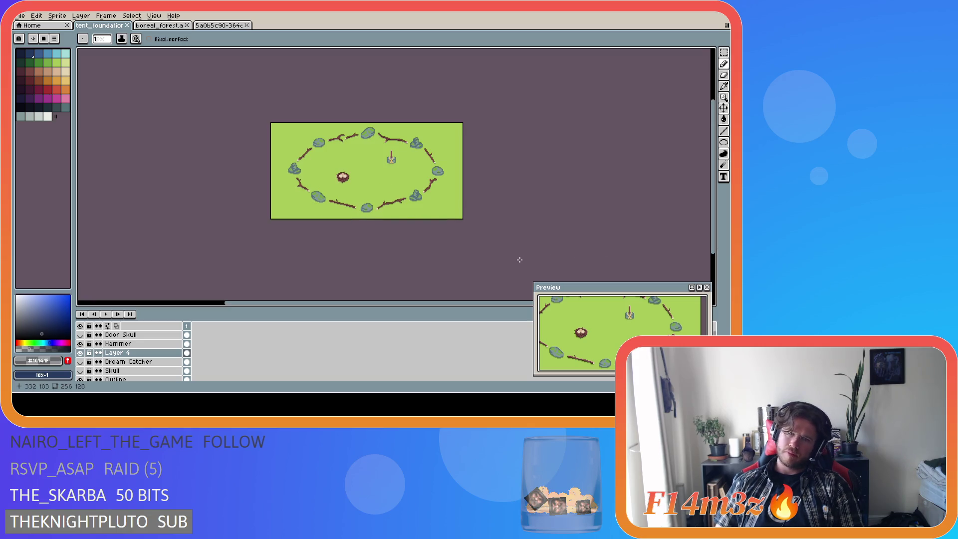
Step: Nudge the nest by a pixel with the Move tool and save the file
click(723, 108)
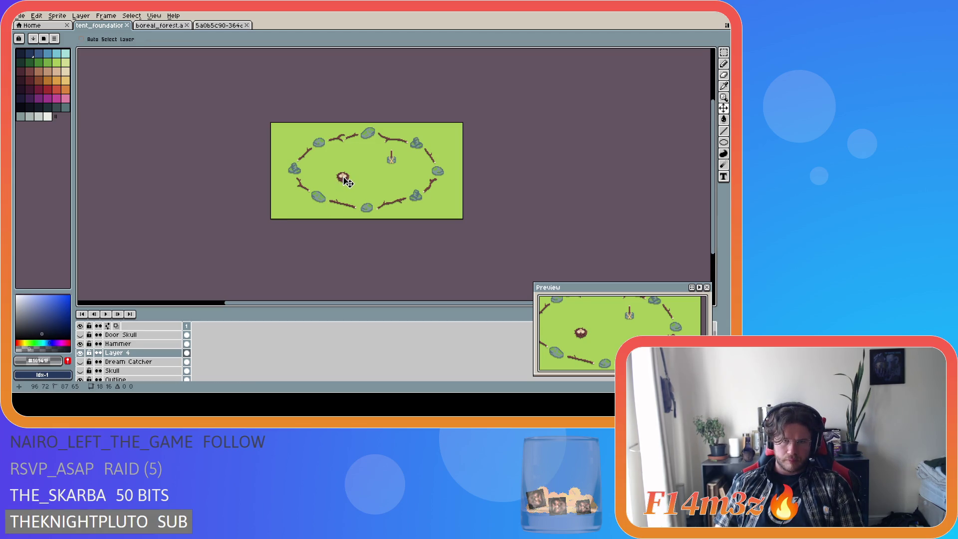
drag(347, 183, 347, 181)
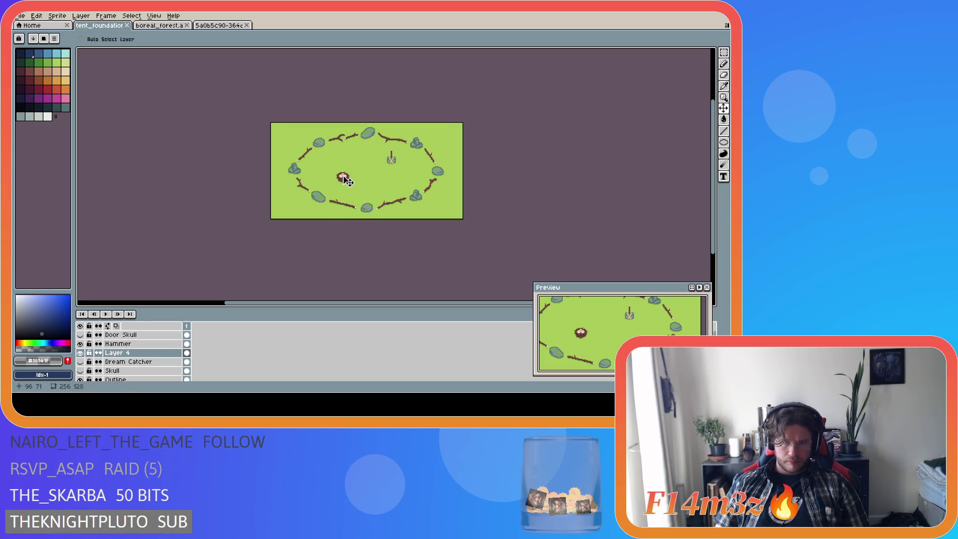
drag(348, 182, 347, 183)
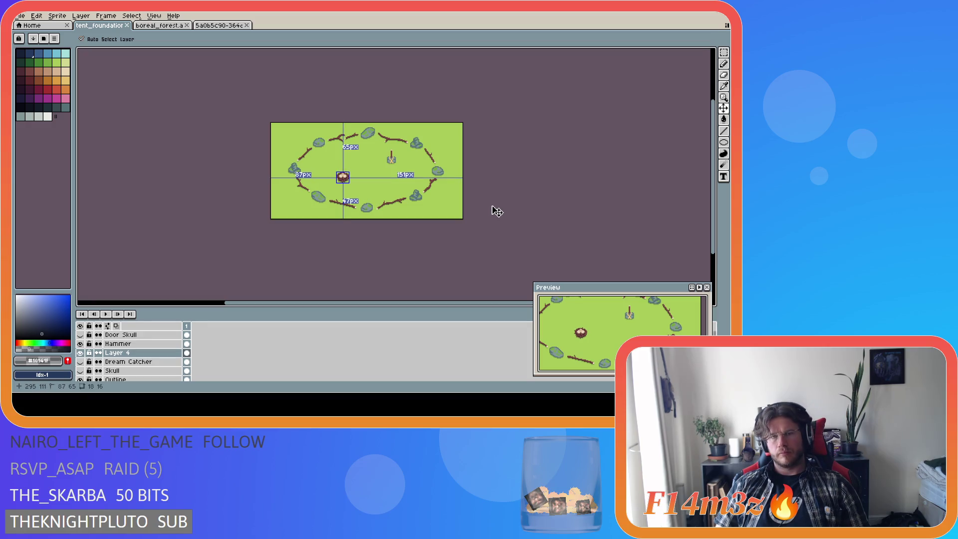
scroll(418, 210, up, 2)
scroll(418, 210, down, 2)
key(ctrl+s)
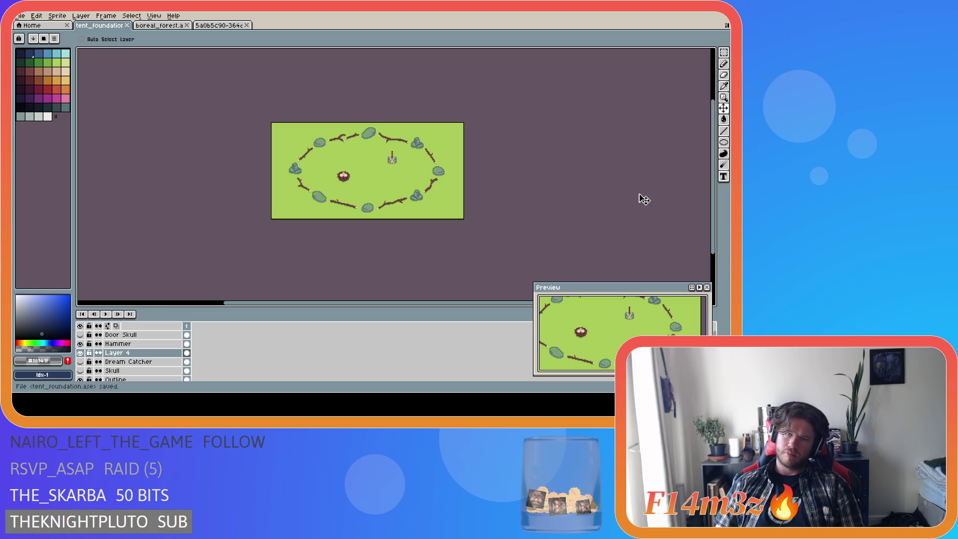
Step: Try the nest one pixel lower with the grid on, undo it, and save again
key(ctrl+apostrophe)
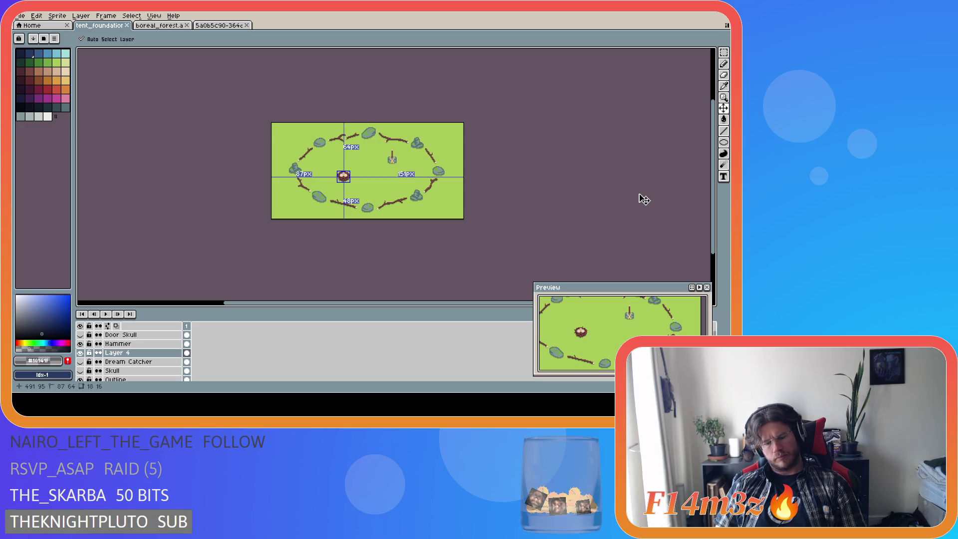
scroll(443, 203, up, 1)
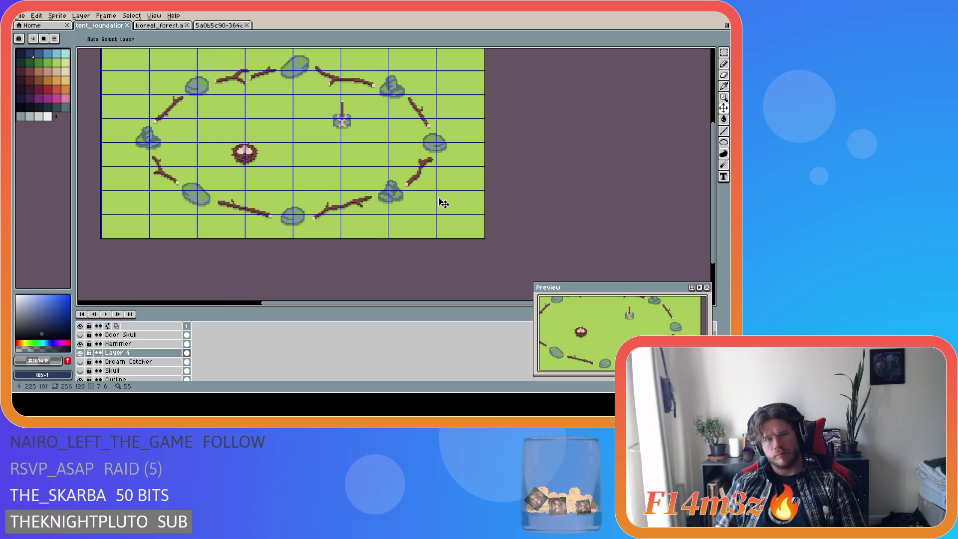
scroll(443, 203, down, 1)
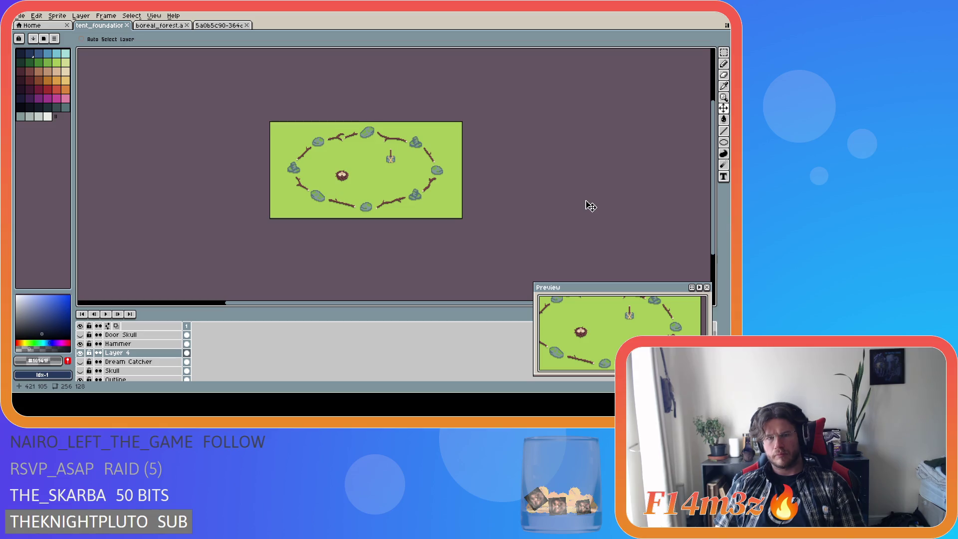
key(Down)
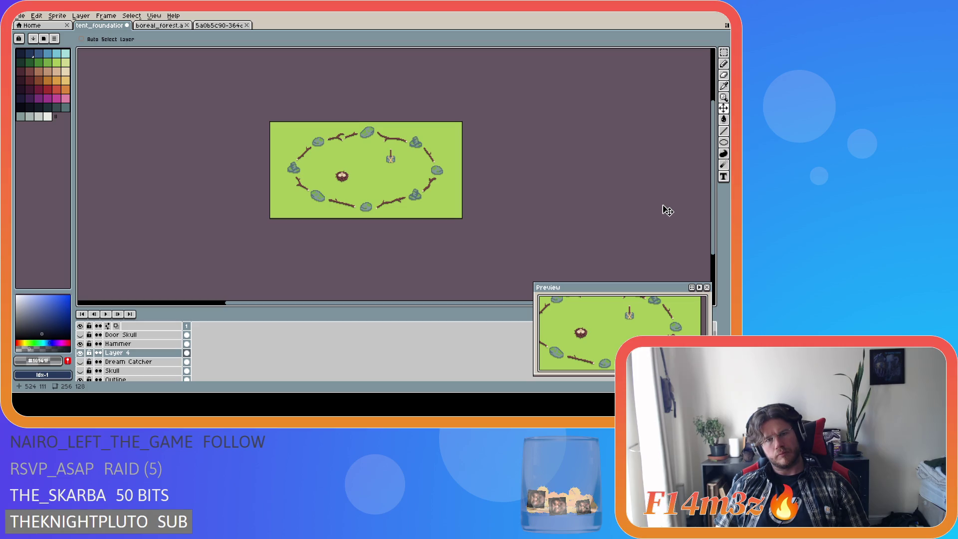
key(ctrl+z)
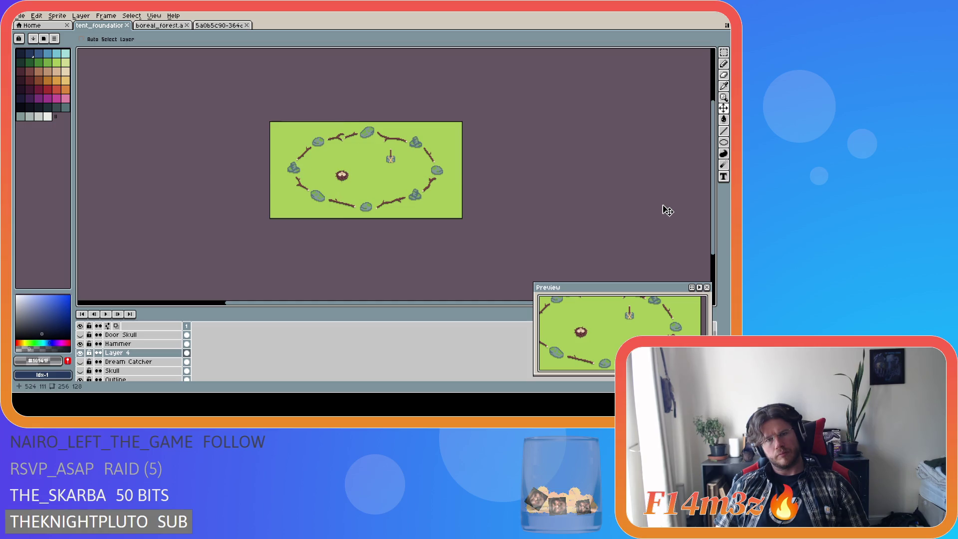
key(ctrl)
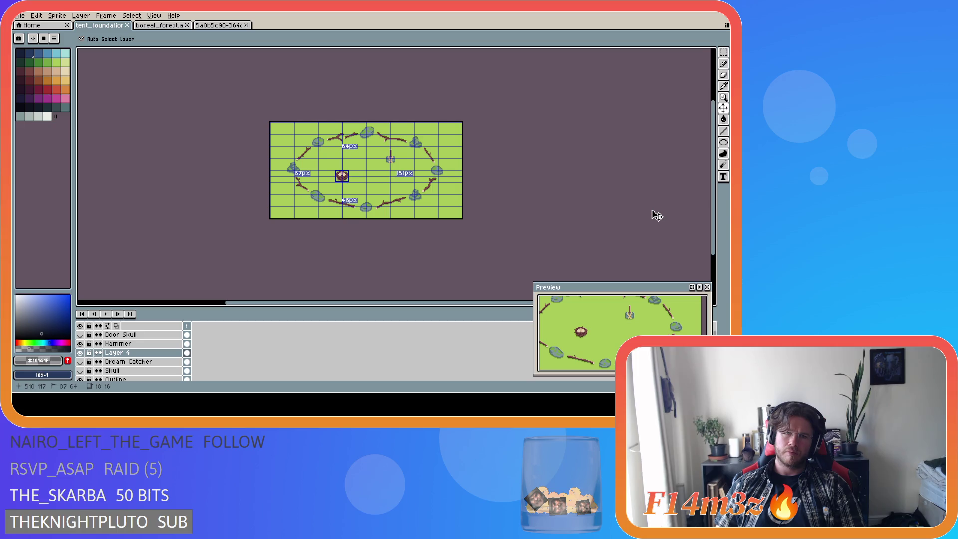
key(ctrl+apostrophe)
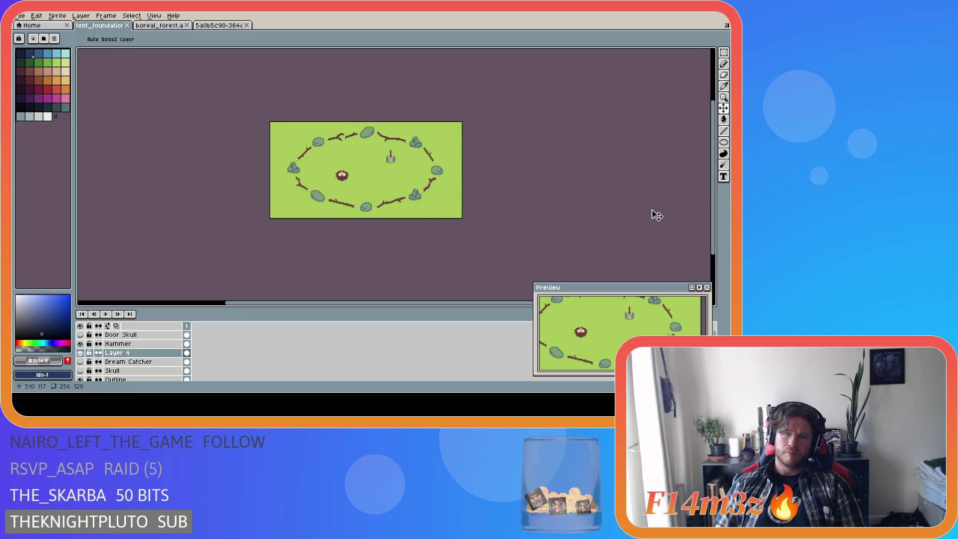
click(348, 184)
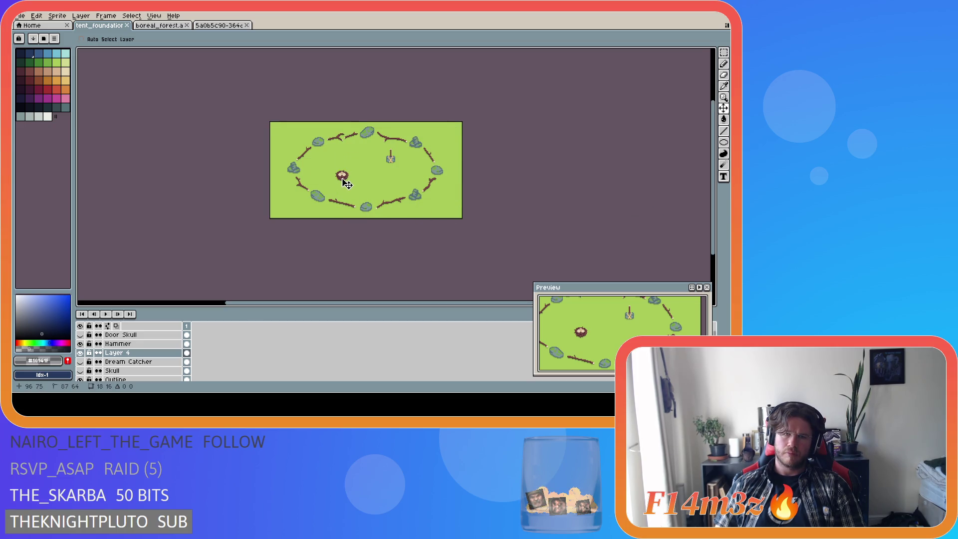
key(ctrl+s)
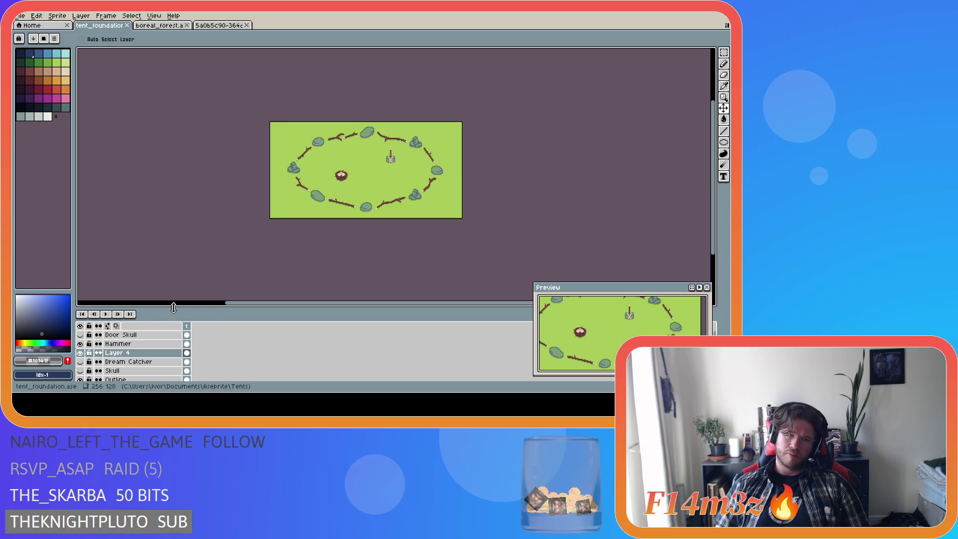
Step: Toggle the nest and Dream Catcher layers' visibility to compare them in the ring
click(80, 352)
click(80, 361)
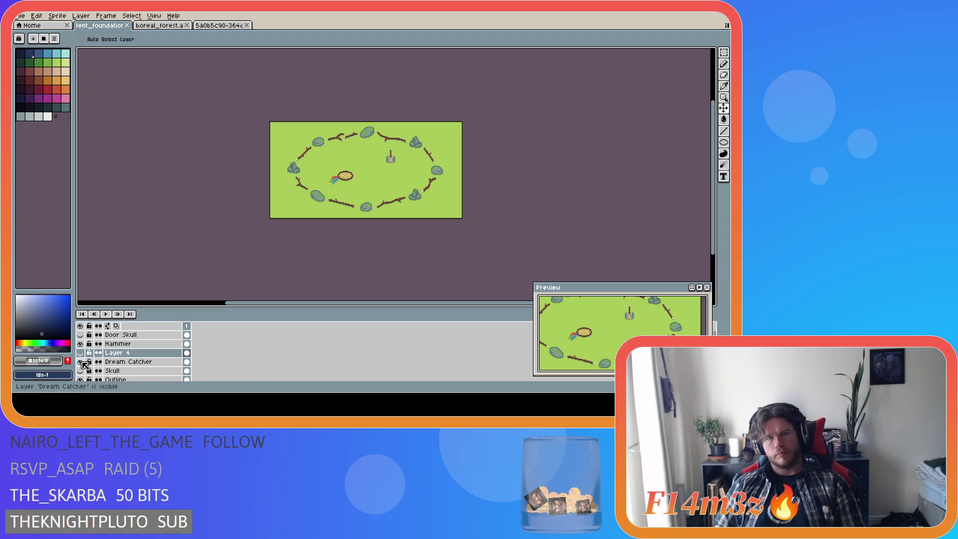
click(79, 352)
click(80, 362)
click(81, 361)
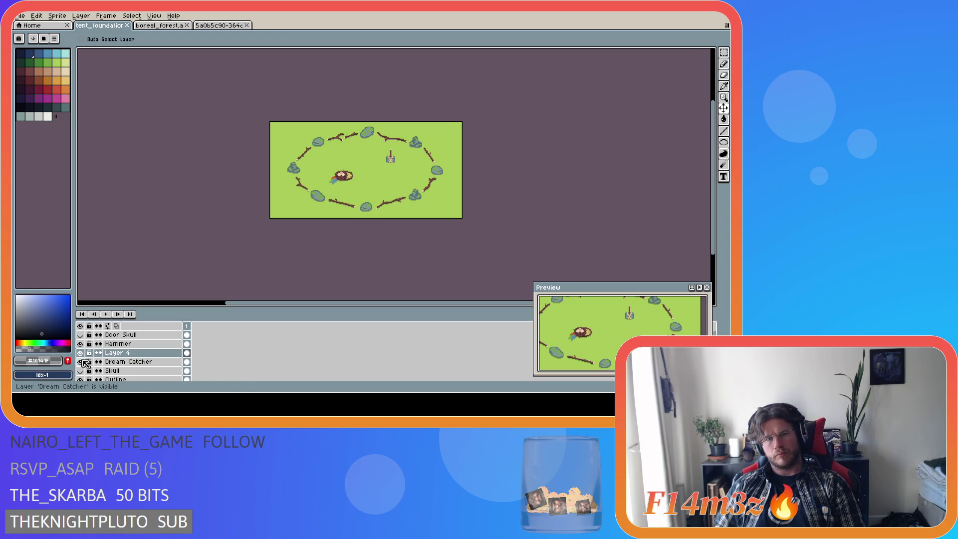
click(80, 361)
click(81, 352)
click(81, 353)
click(81, 353)
scroll(83, 355, down, 2)
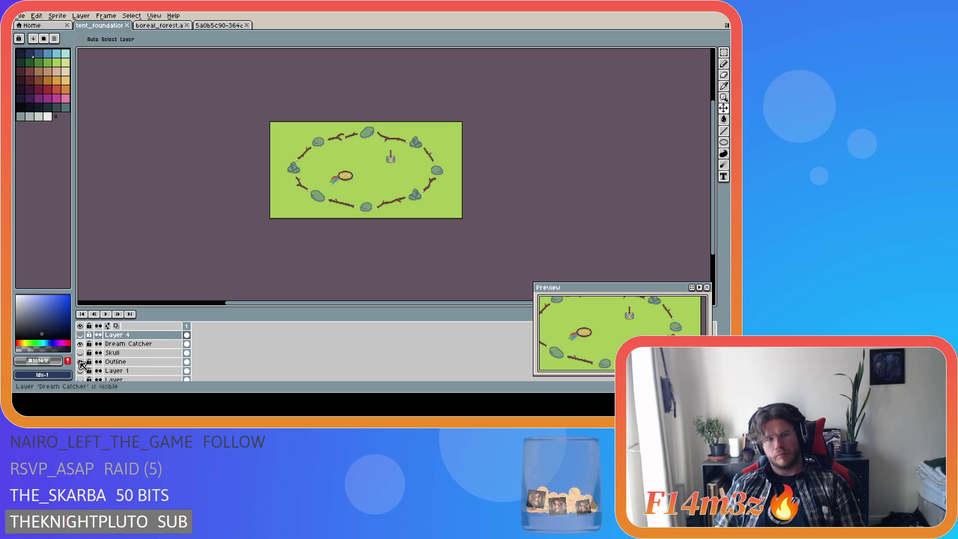
Step: Toggle the Skull and Dream Catcher layers on and off to compare them
click(80, 352)
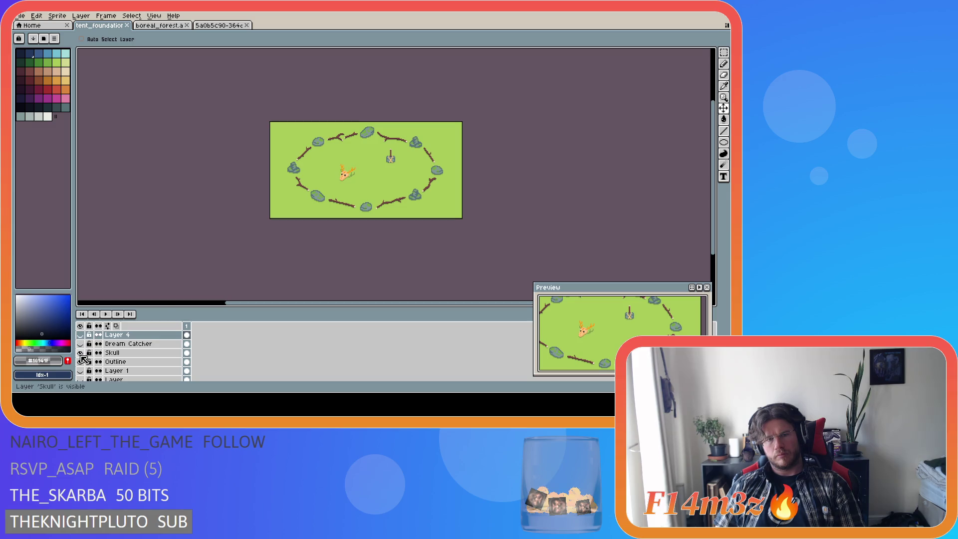
double_click(81, 353)
click(81, 353)
click(80, 343)
double_click(80, 344)
click(80, 343)
click(81, 343)
click(81, 343)
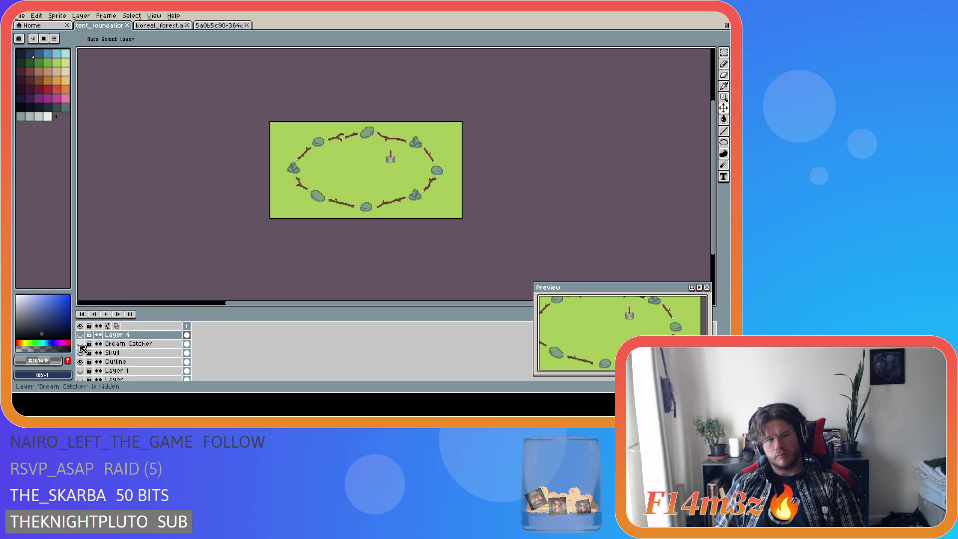
scroll(81, 347, up, 1)
Step: Hide the nest and Dream Catcher, show the Skull, and make Skull the active layer
click(81, 343)
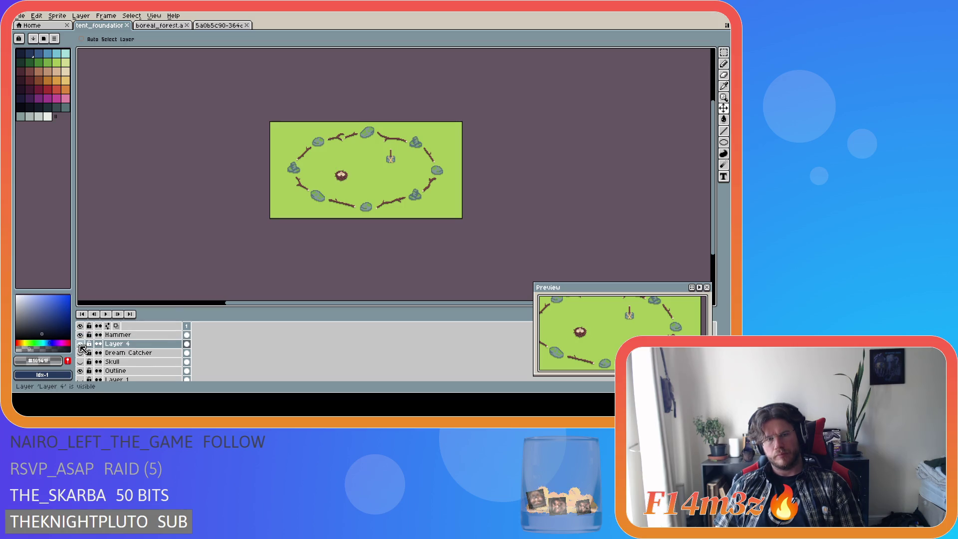
drag(80, 345, 81, 353)
click(80, 353)
click(80, 361)
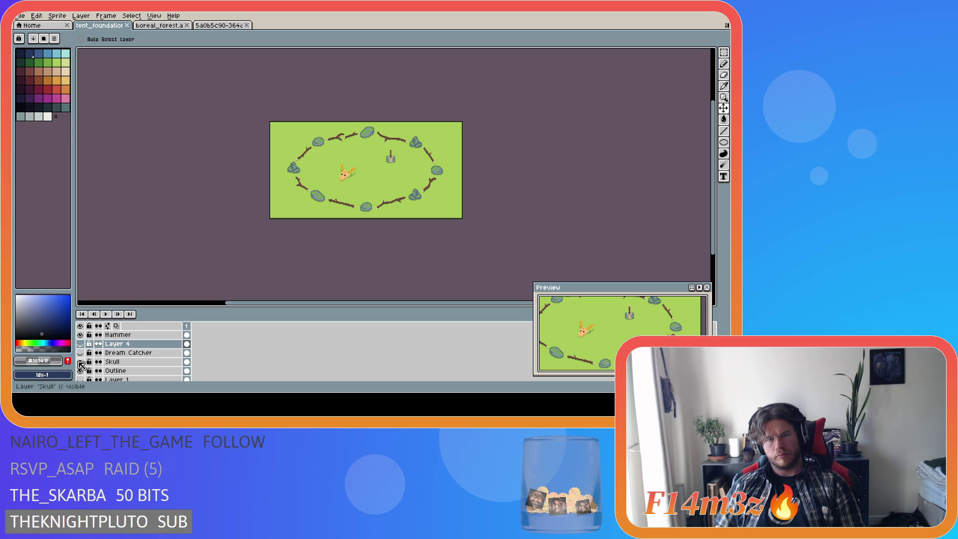
click(80, 362)
click(79, 362)
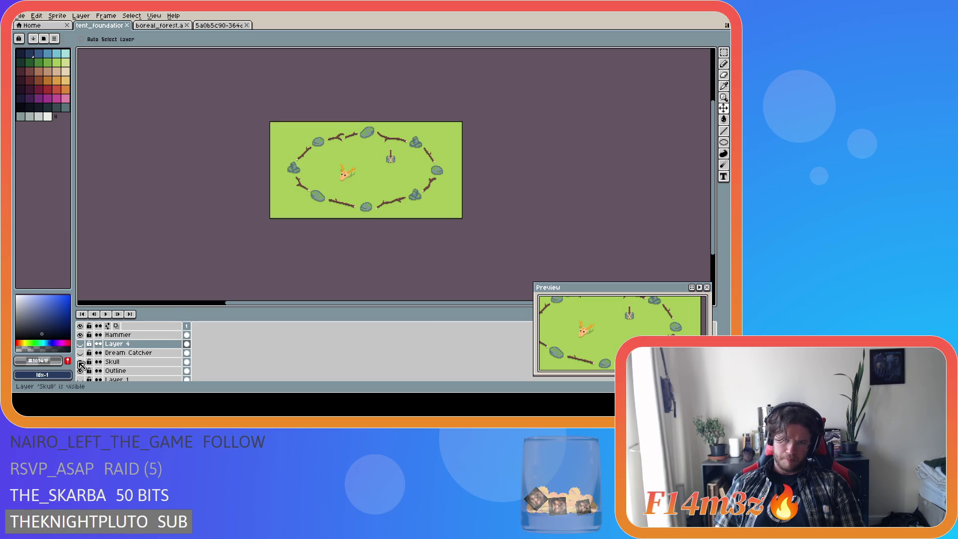
click(112, 362)
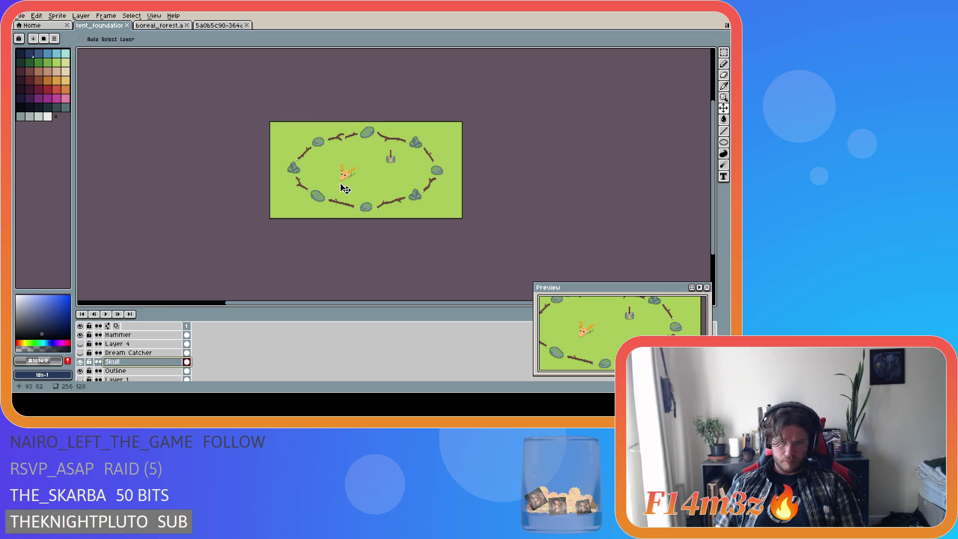
Step: Shift the skull one pixel right, deselect it, and save the file
click(351, 178)
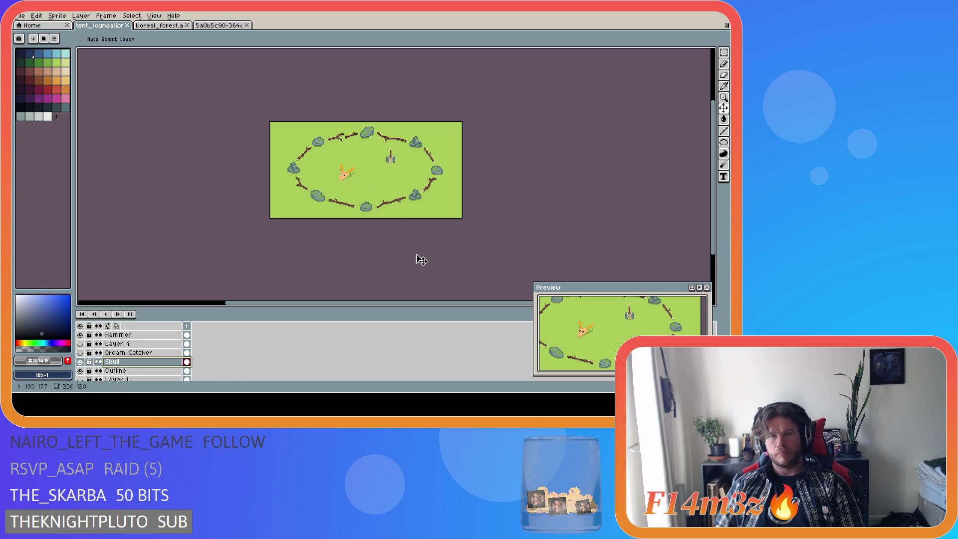
click(375, 218)
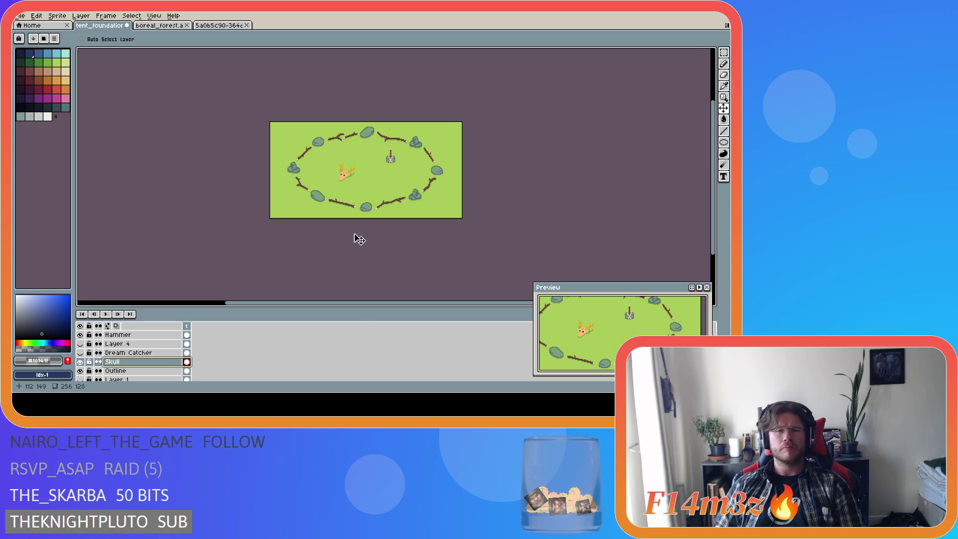
drag(351, 184, 351, 184)
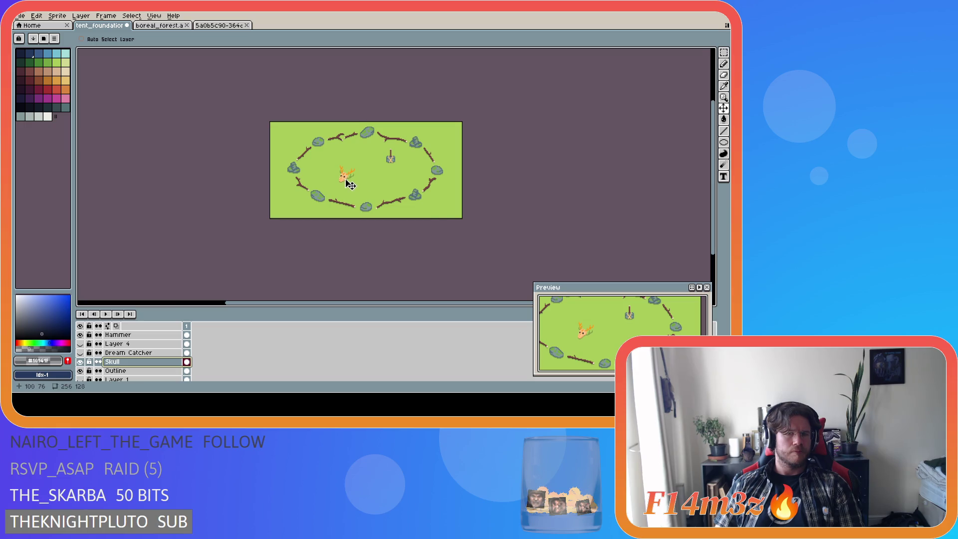
key(ctrl+d)
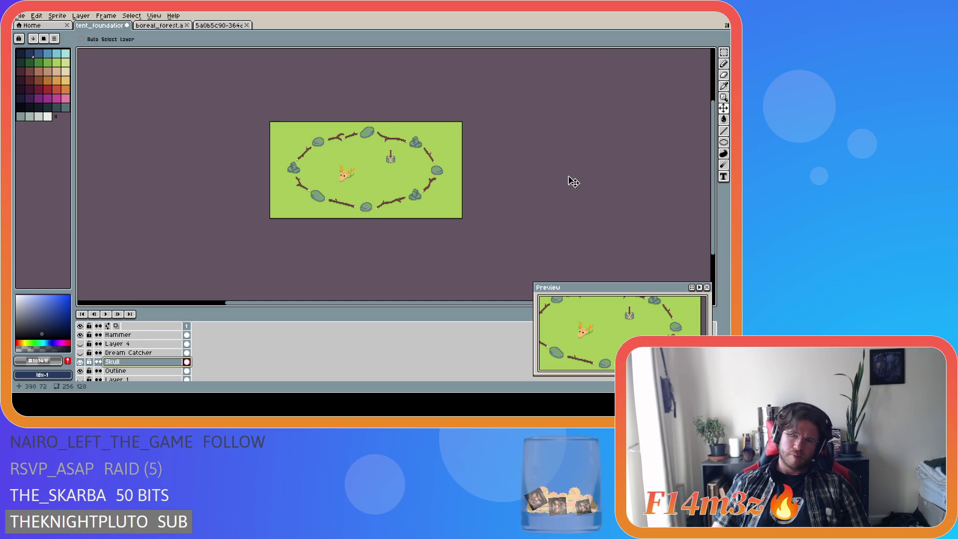
key(ctrl+s)
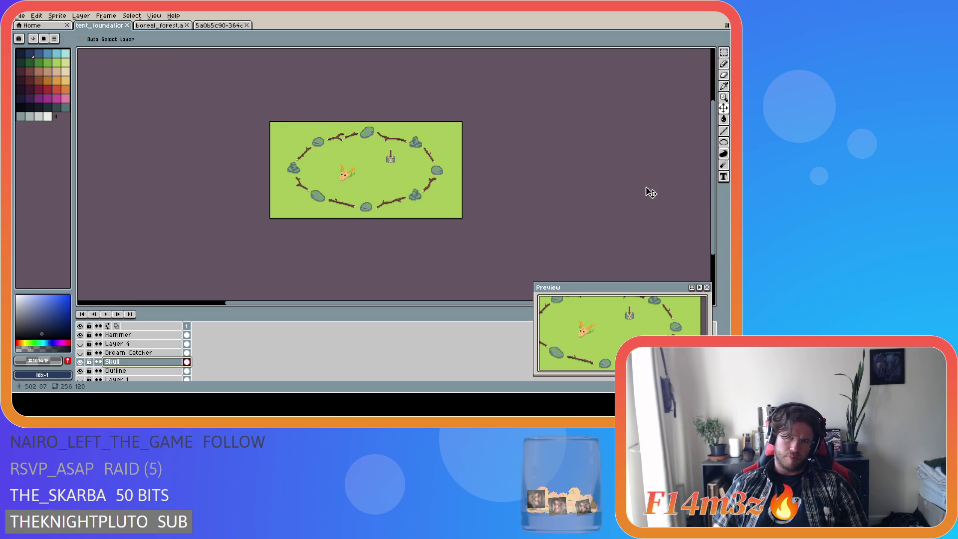
Step: Undo, check the skull against the grid, reposition it, save, then hide the Skull layer
key(ctrl+s)
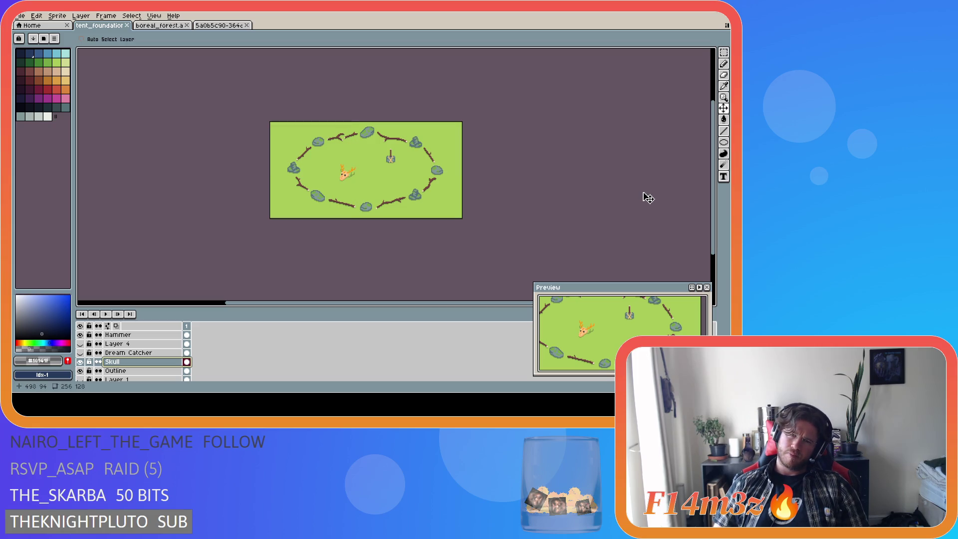
key(ctrl+z)
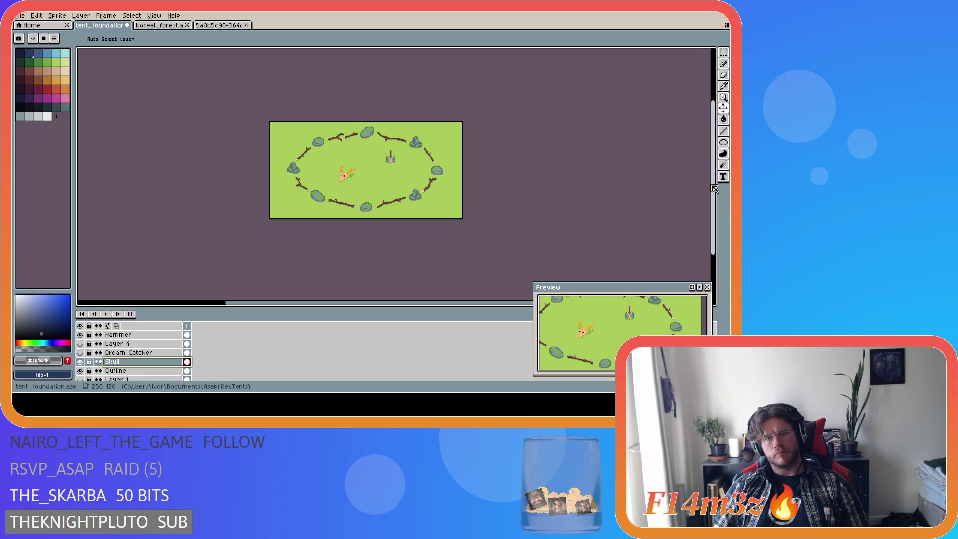
key(ctrl+apostrophe)
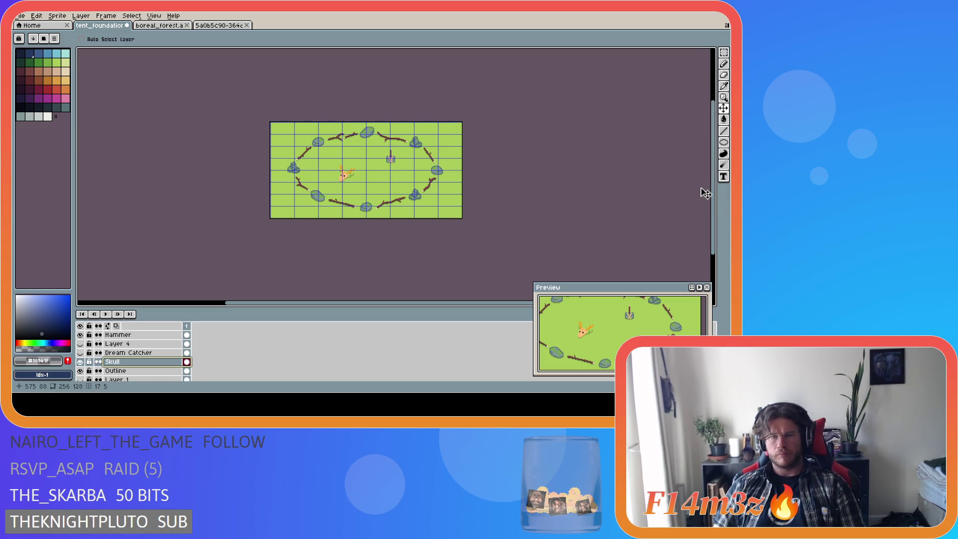
key(ctrl+apostrophe)
key(ctrl+s)
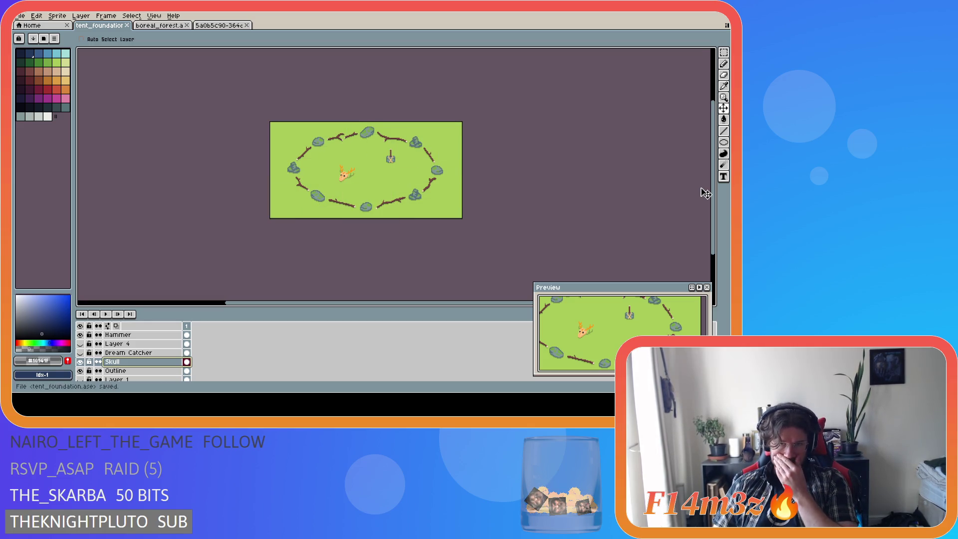
key(ctrl+apostrophe)
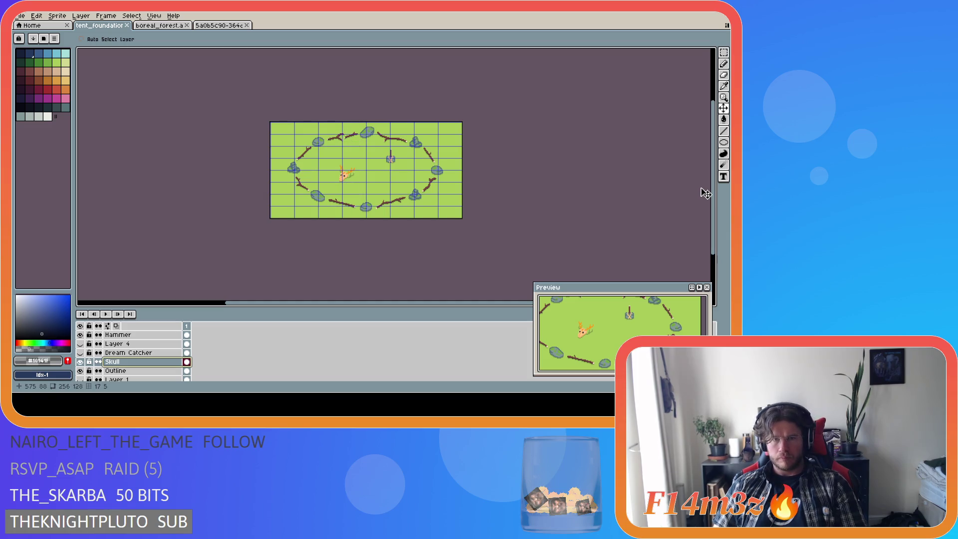
key(ctrl+apostrophe)
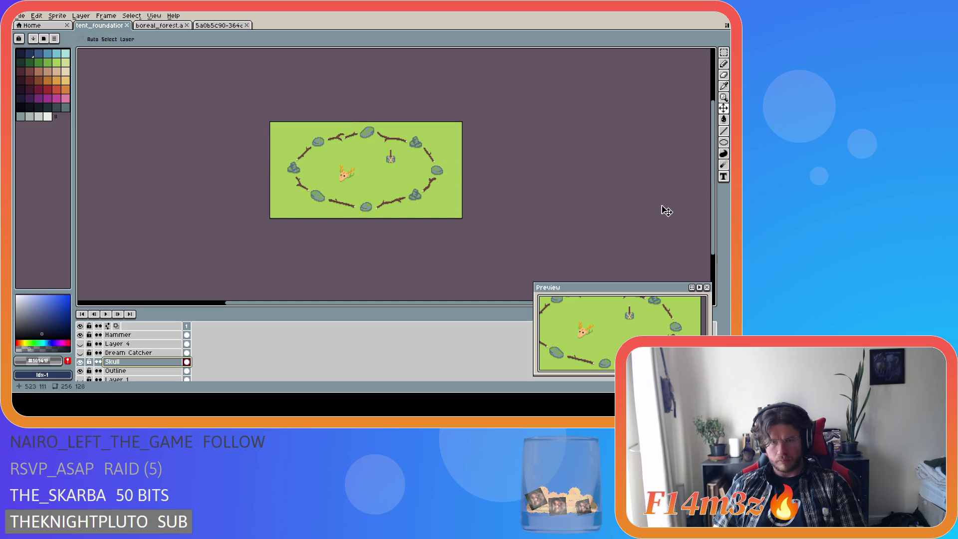
mouse_move(347, 183)
mouse_down()
mouse_move(360, 198)
mouse_move(351, 182)
mouse_up()
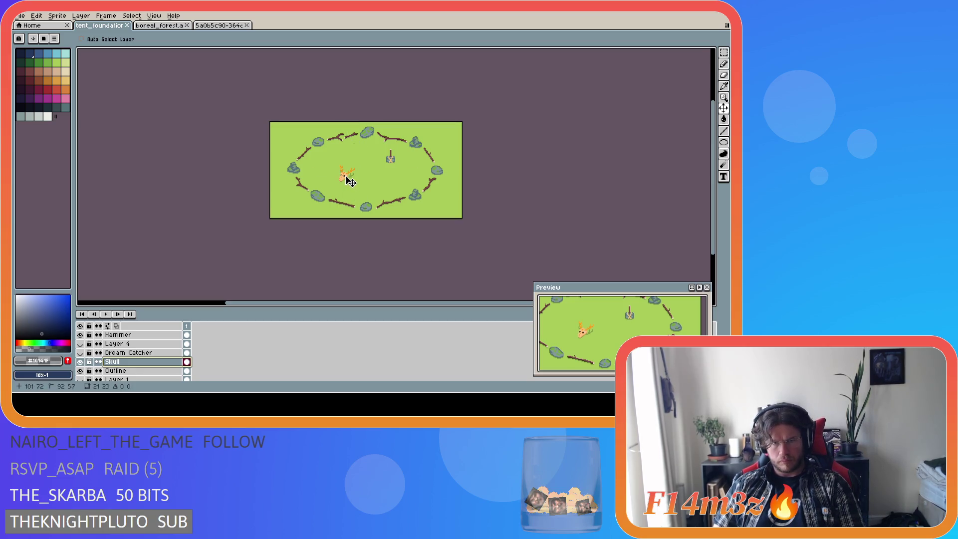
key(ctrl+s)
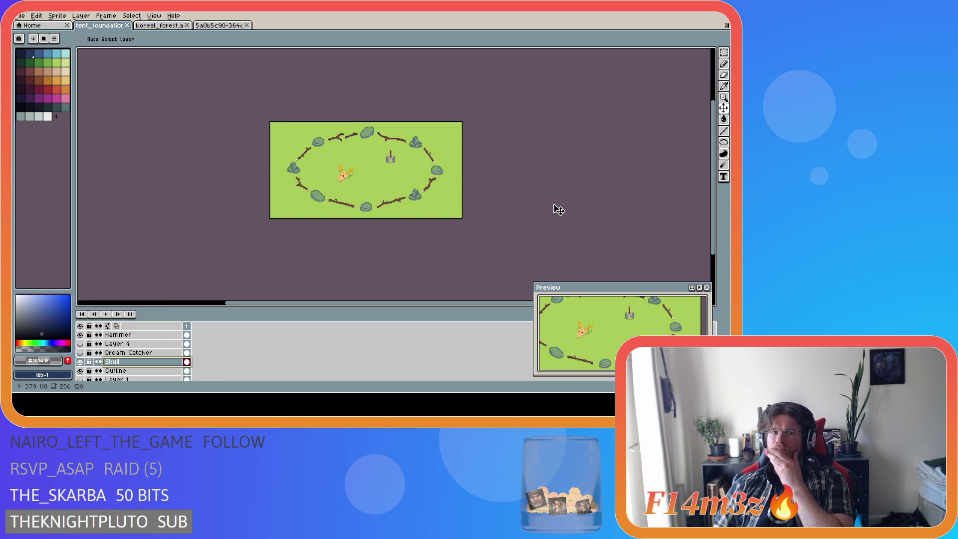
key(ctrl)
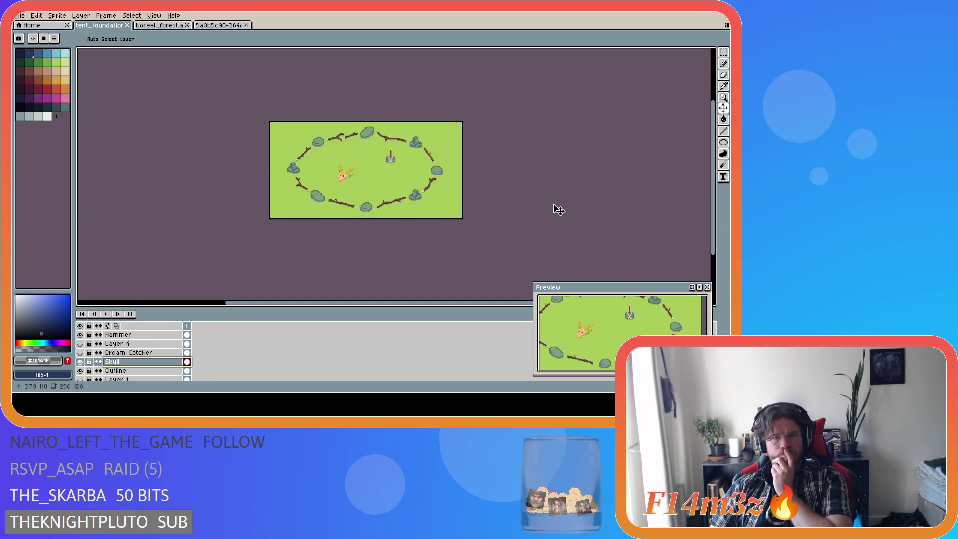
click(80, 361)
Step: Show the Dream Catcher as the active layer, check its spacing with the grid, then hide it
click(80, 353)
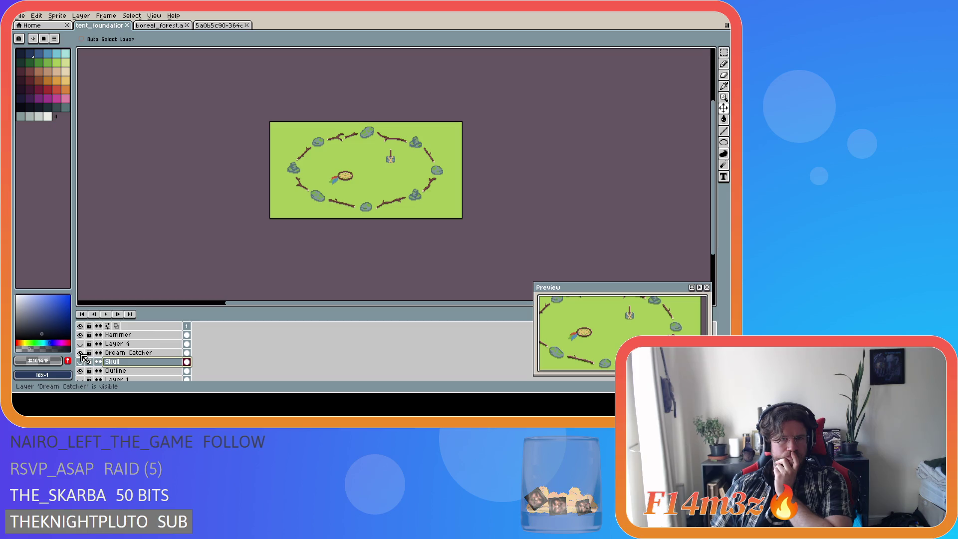
key(ctrl+apostrophe)
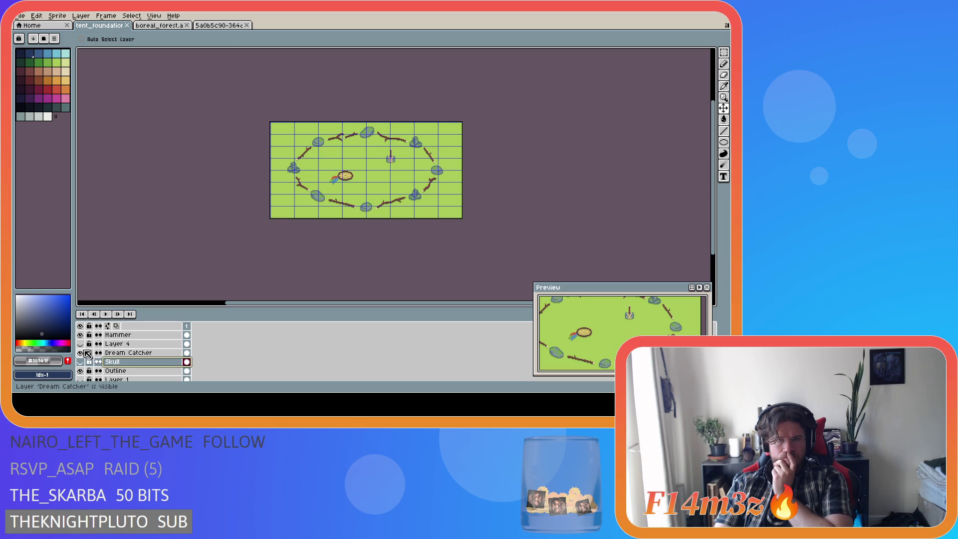
key(ctrl+apostrophe)
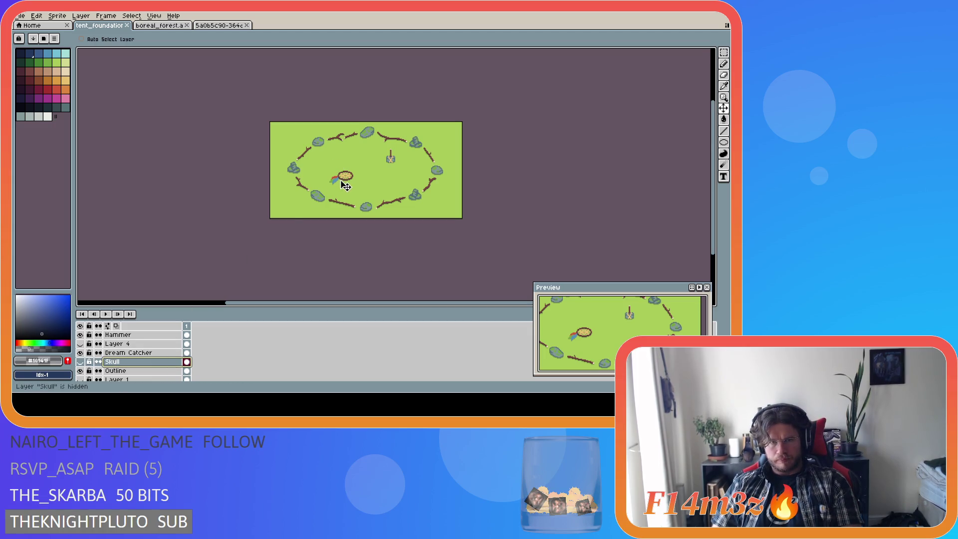
click(150, 353)
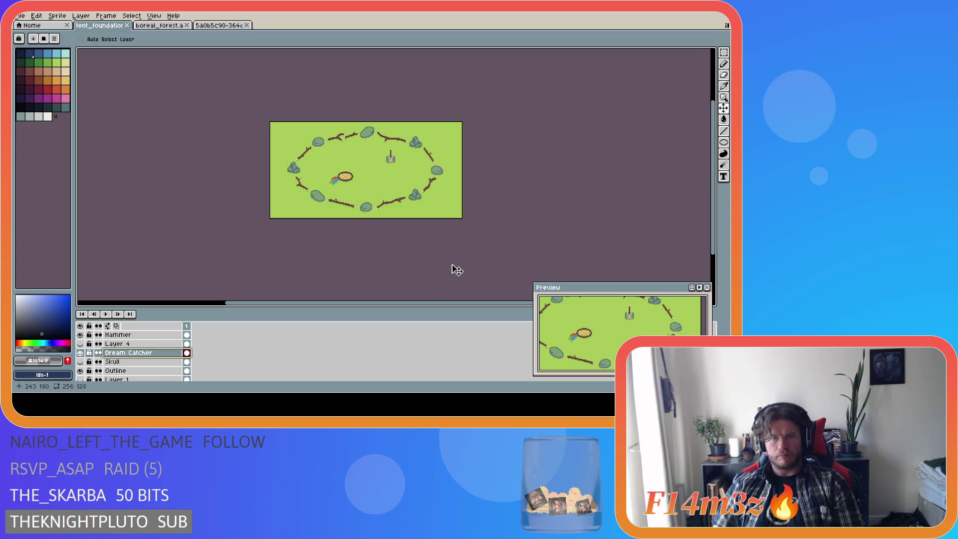
key(ctrl+apostrophe)
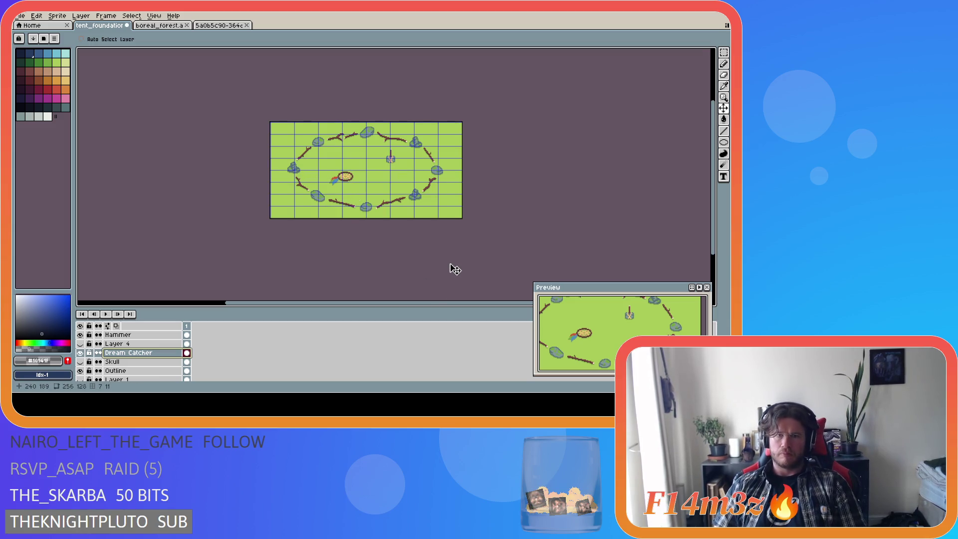
key(ctrl+apostrophe)
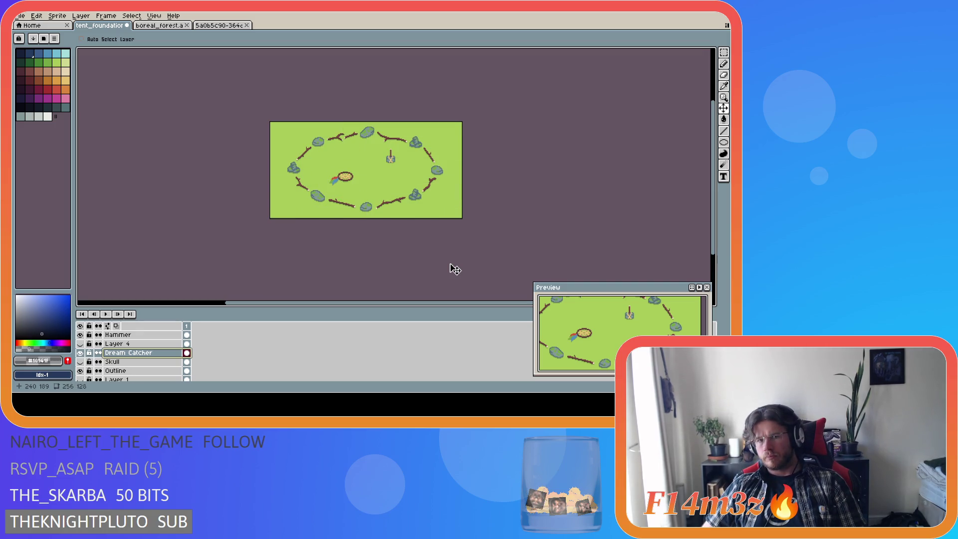
key(ctrl+apostrophe)
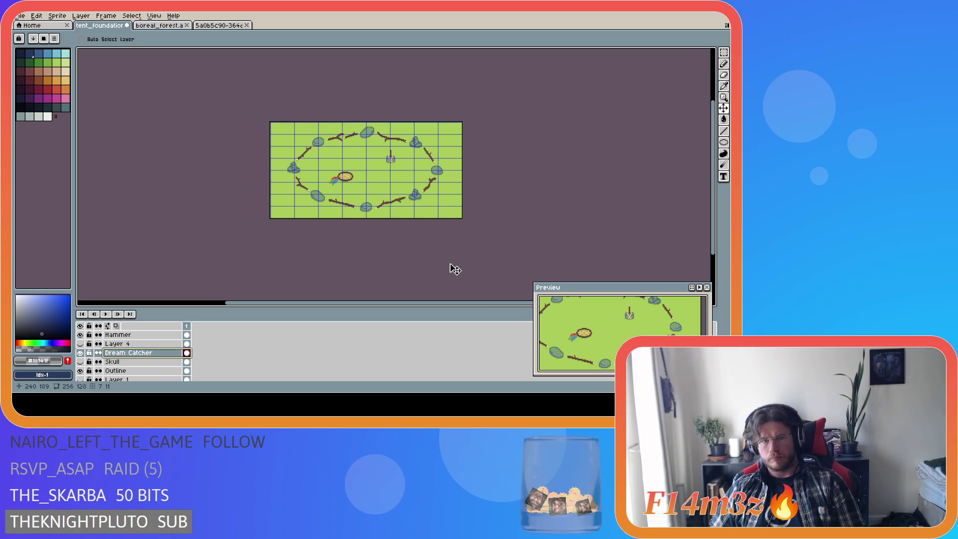
key(ctrl+apostrophe)
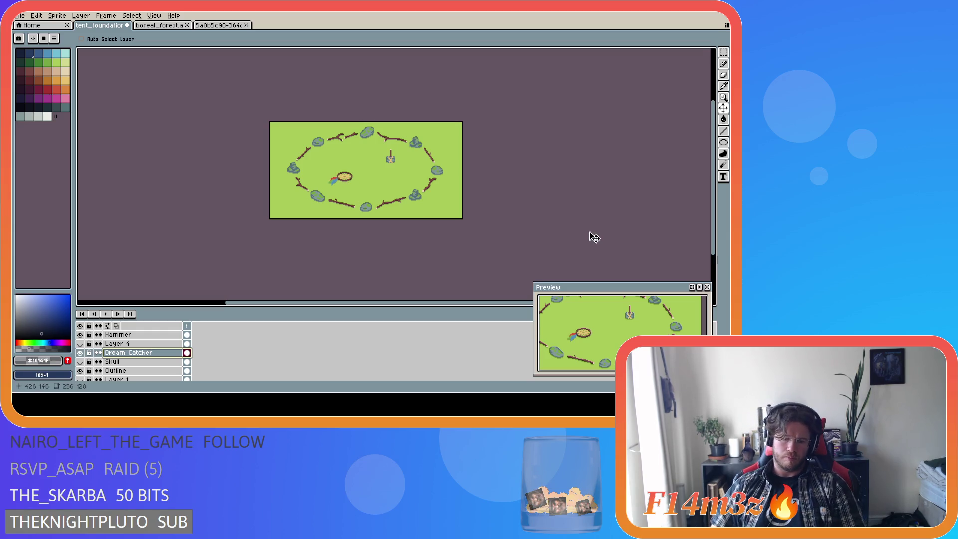
key(ctrl+apostrophe)
key(ctrl+apostrophe)
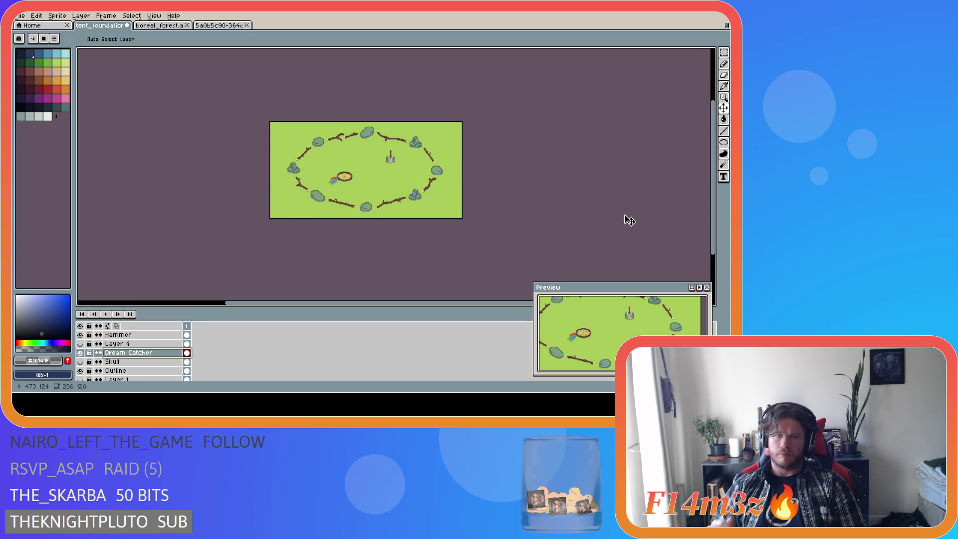
key(ctrl)
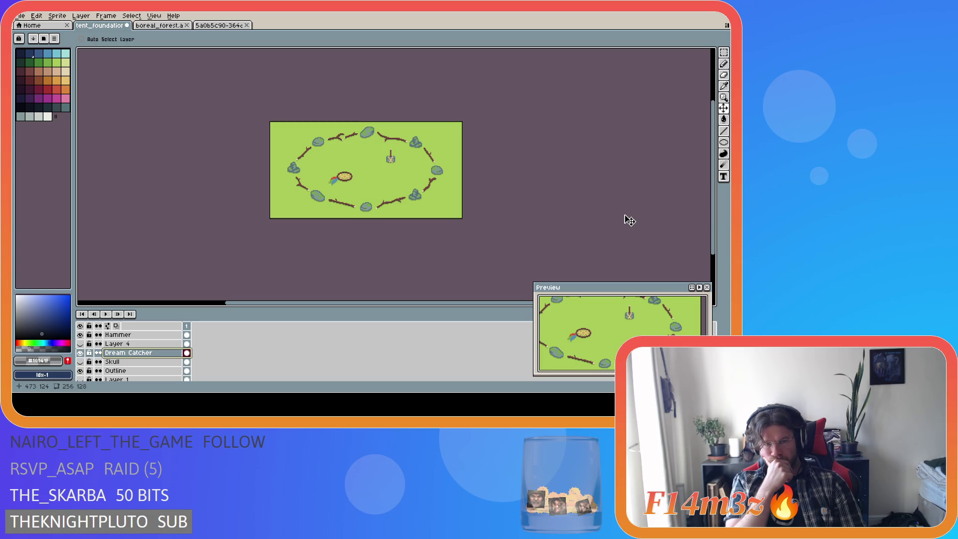
click(80, 352)
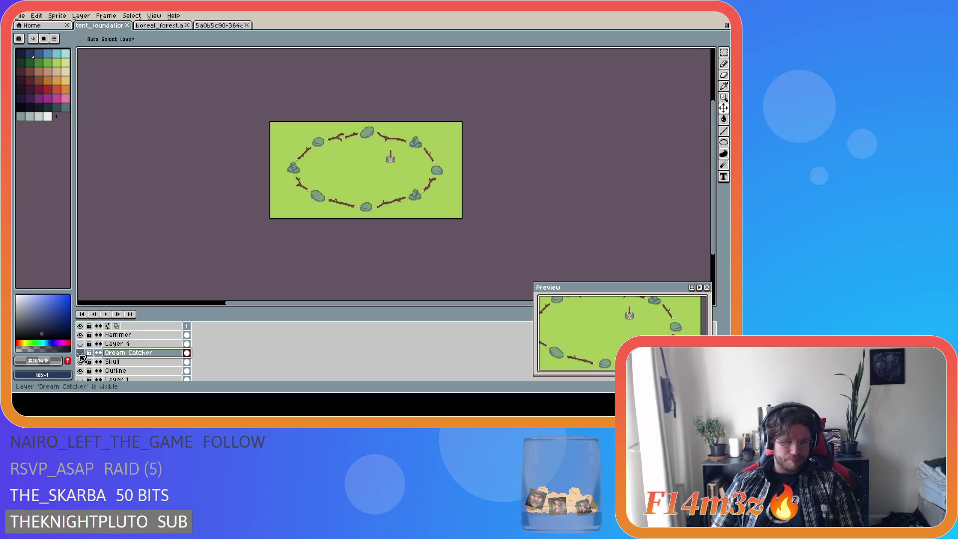
Step: Bring the nest back into the ring, toggling it against the Dream Catcher to compare
click(79, 352)
click(80, 344)
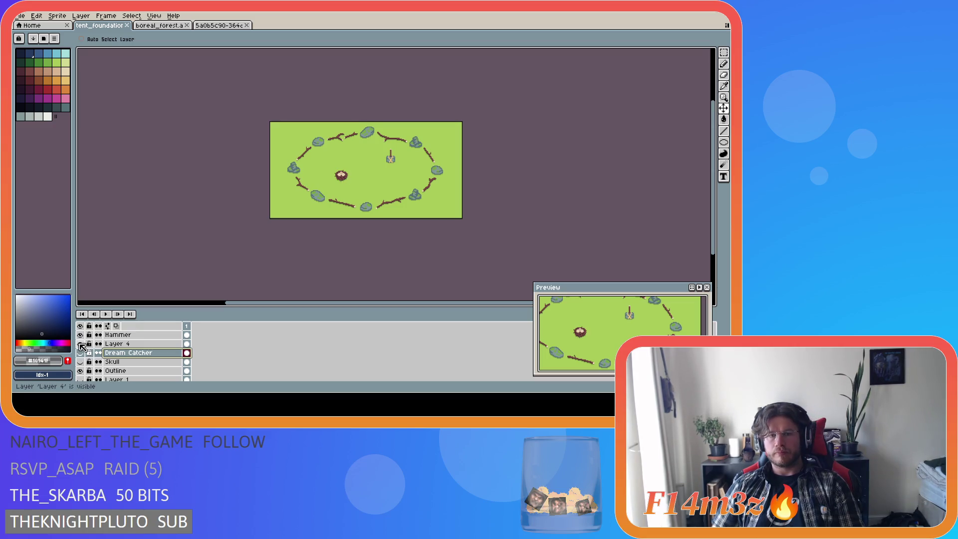
click(79, 353)
click(80, 352)
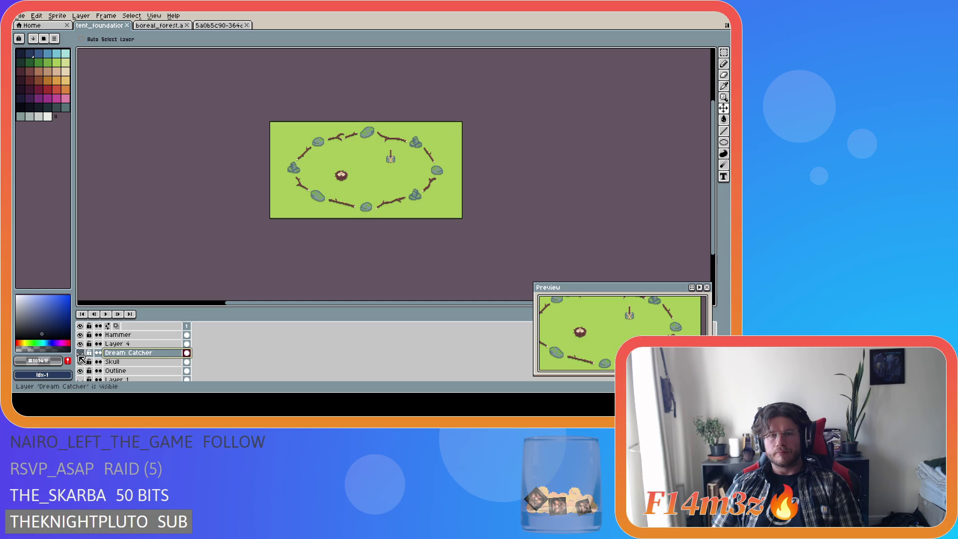
click(80, 344)
click(80, 344)
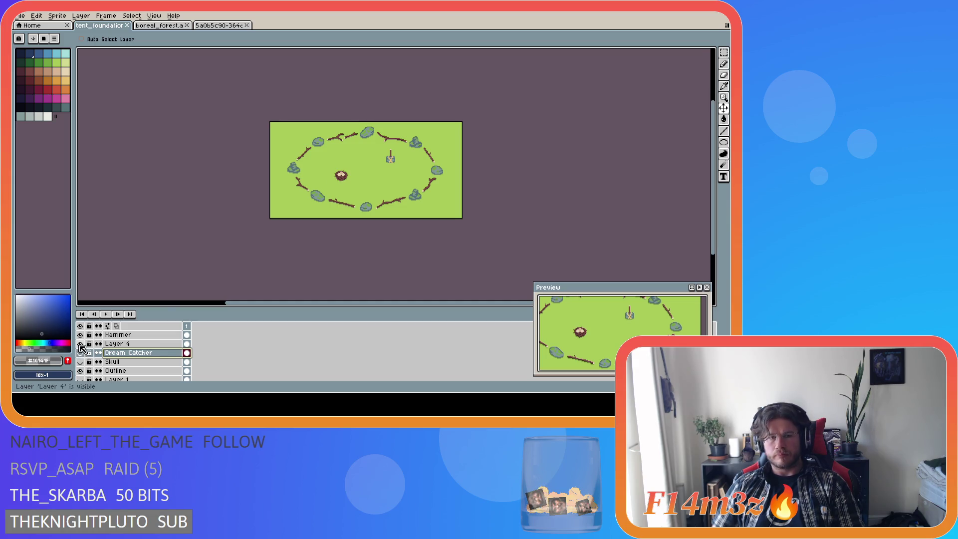
click(79, 344)
click(80, 344)
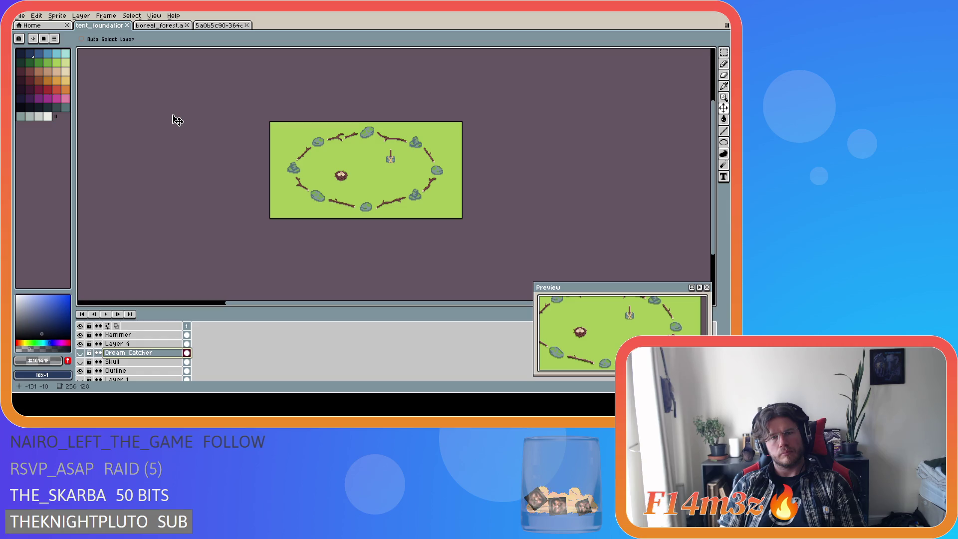
scroll(339, 187, up, 2)
Step: Sample the nest's brown colour and rename Layer 4 to 'Nest'
key(i)
click(360, 157)
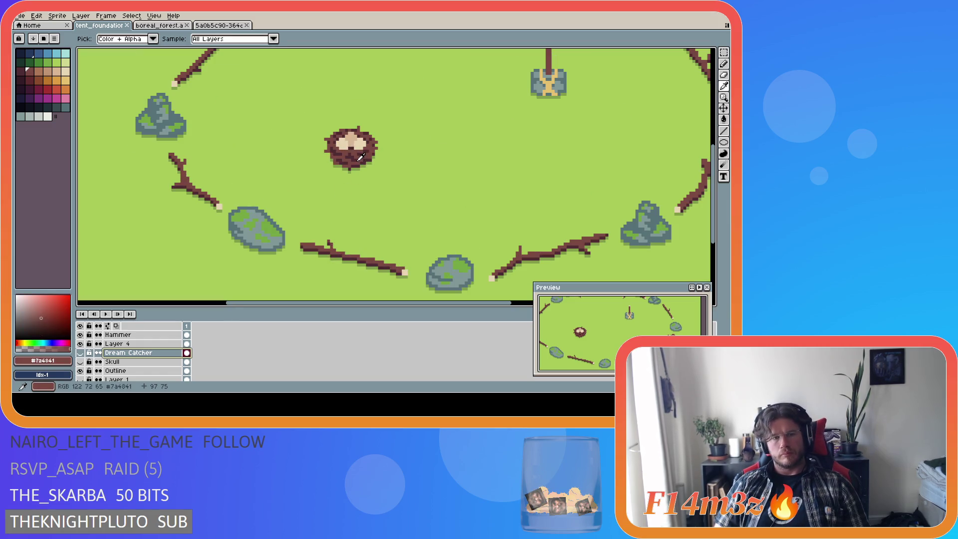
key(v)
click(125, 335)
double_click(127, 345)
text(Ne)
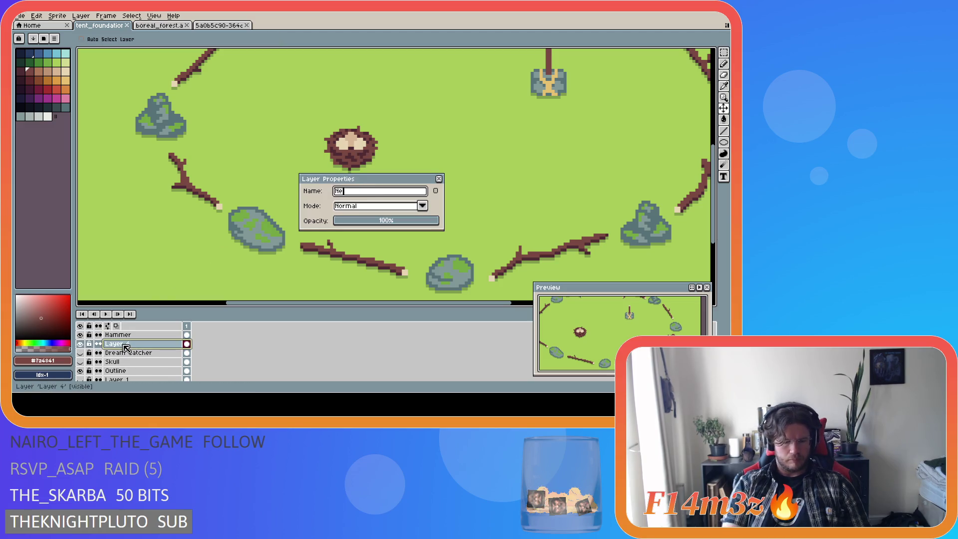
text(st)
key(Return)
Step: Switch to the Pencil and pick the grass green colour from the canvas
key(i)
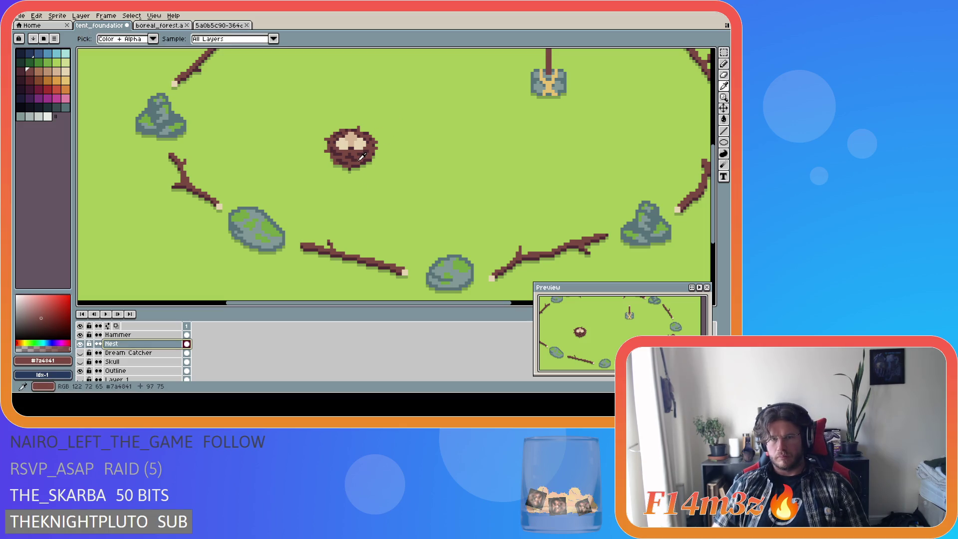
key(b)
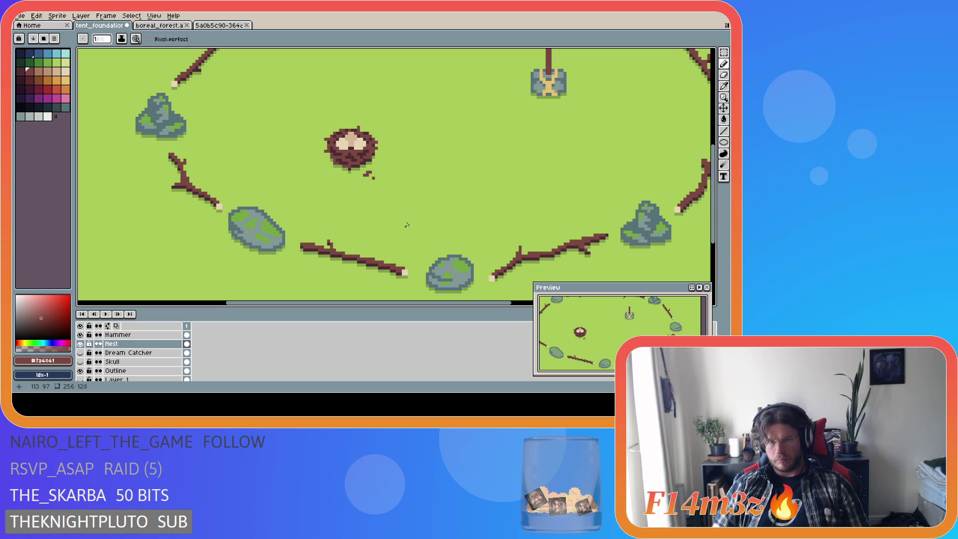
alt+click(365, 175)
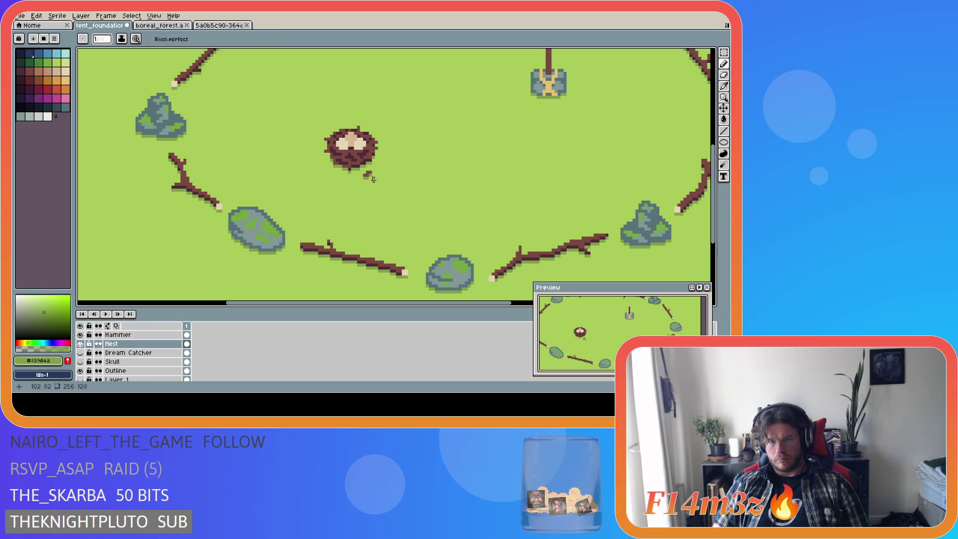
scroll(373, 179, down, 2)
scroll(364, 182, up, 3)
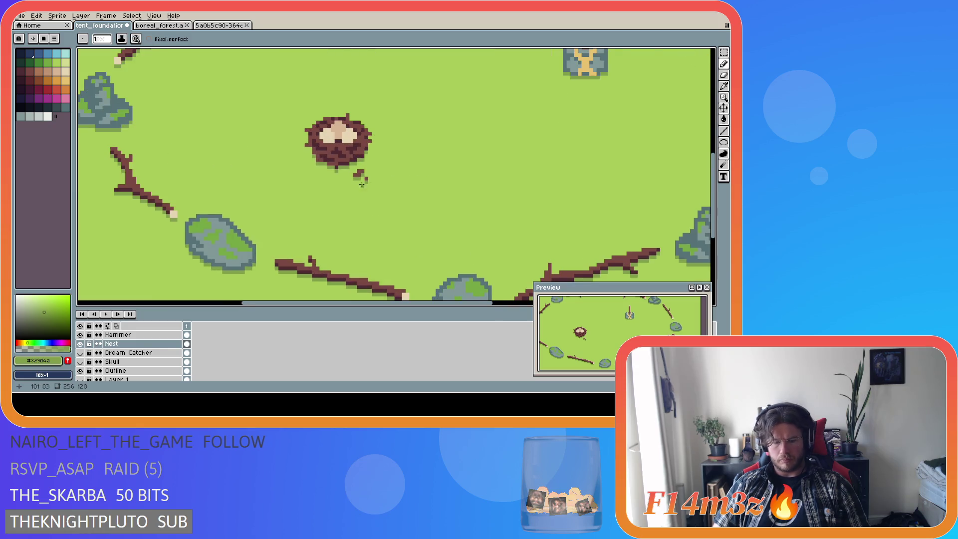
scroll(361, 185, up, 1)
Step: Marquee the stray brown pixels, move them beside the nest, and save tent_foundation.ase
key(m)
drag(352, 166, 366, 178)
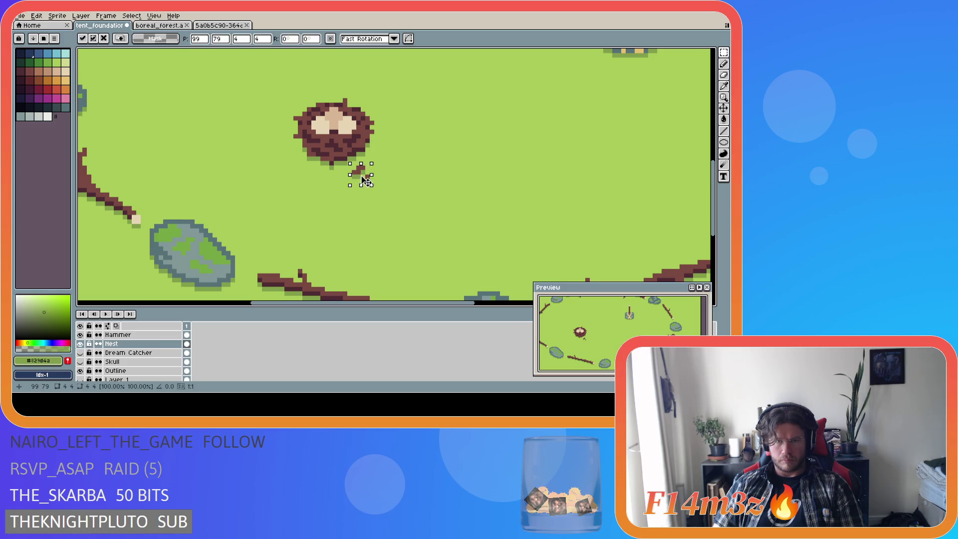
key(Return)
scroll(438, 205, down, 3)
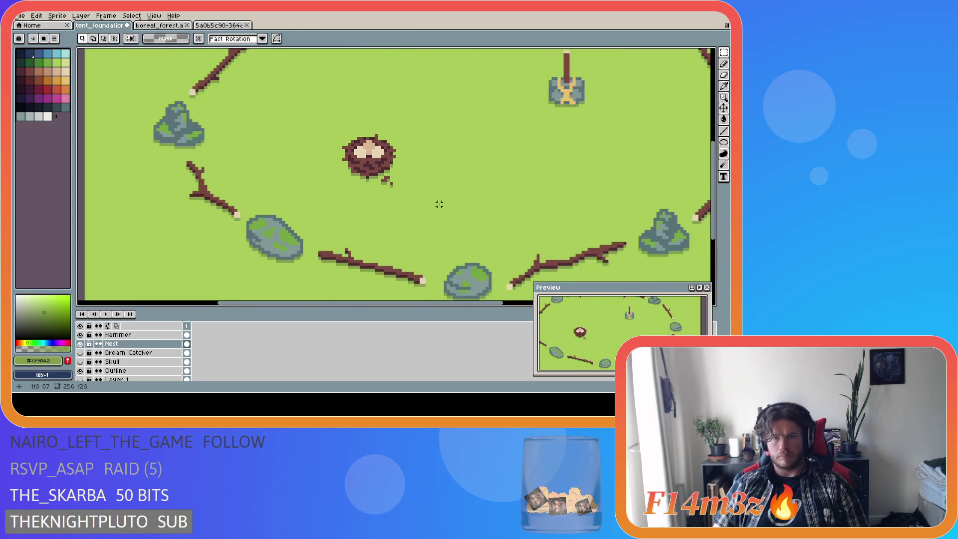
key(ctrl+s)
key(Return)
scroll(439, 204, down, 2)
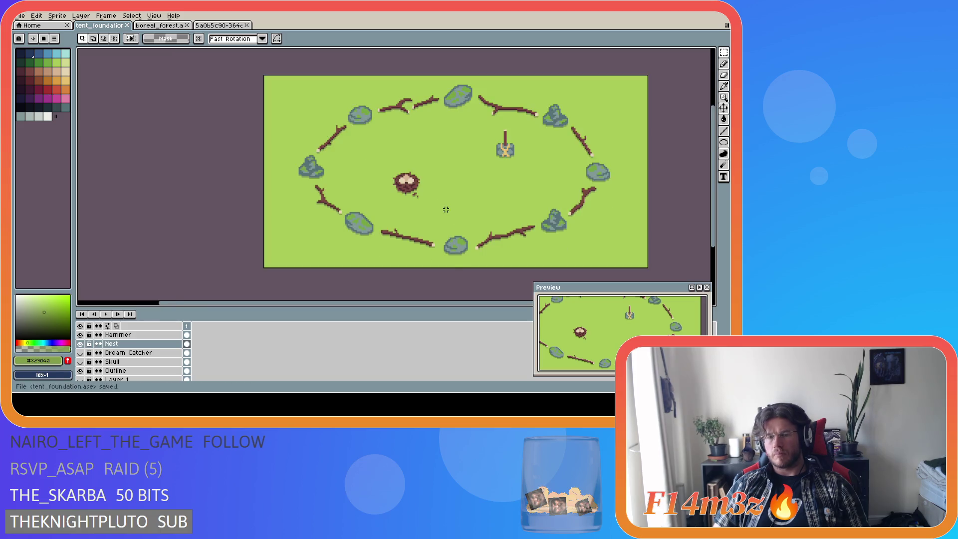
drag(445, 305, 490, 304)
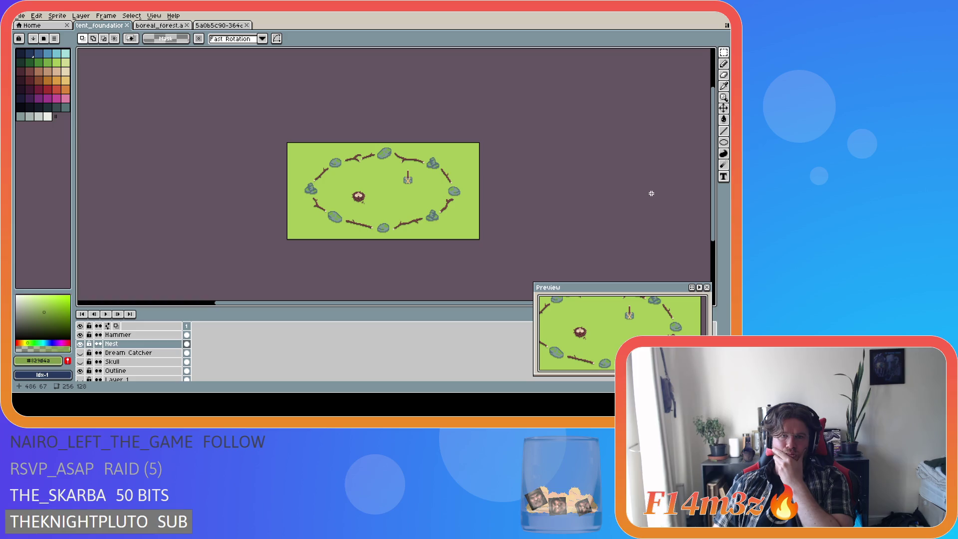
scroll(134, 354, down, 3)
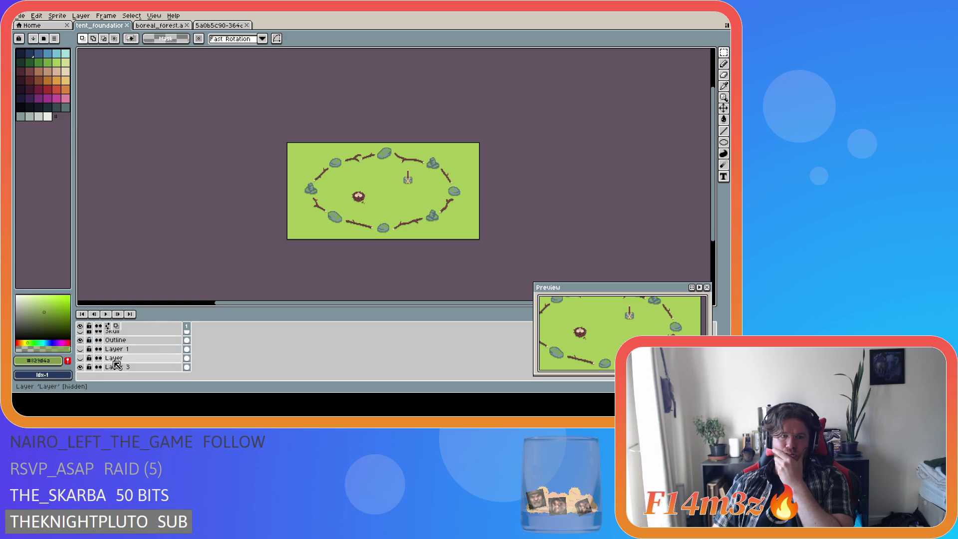
click(83, 367)
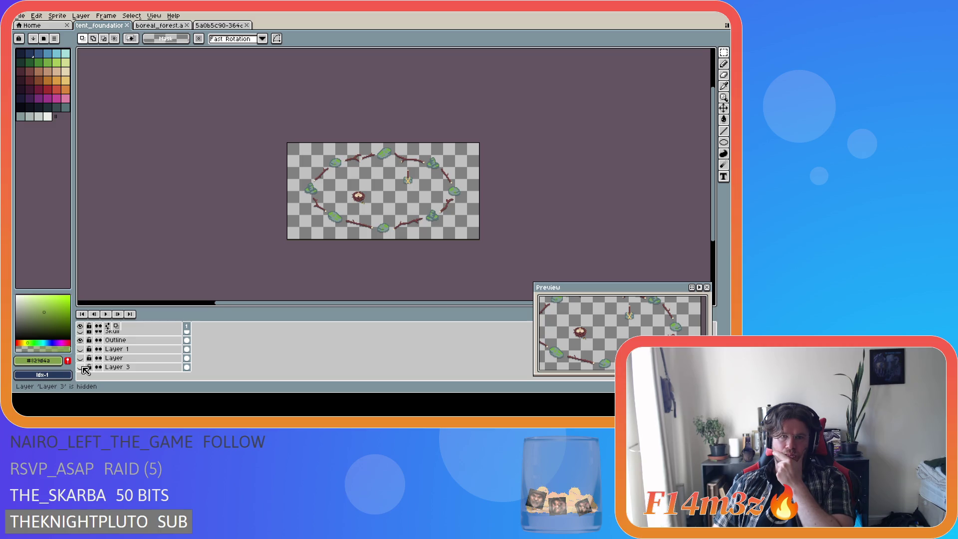
click(82, 367)
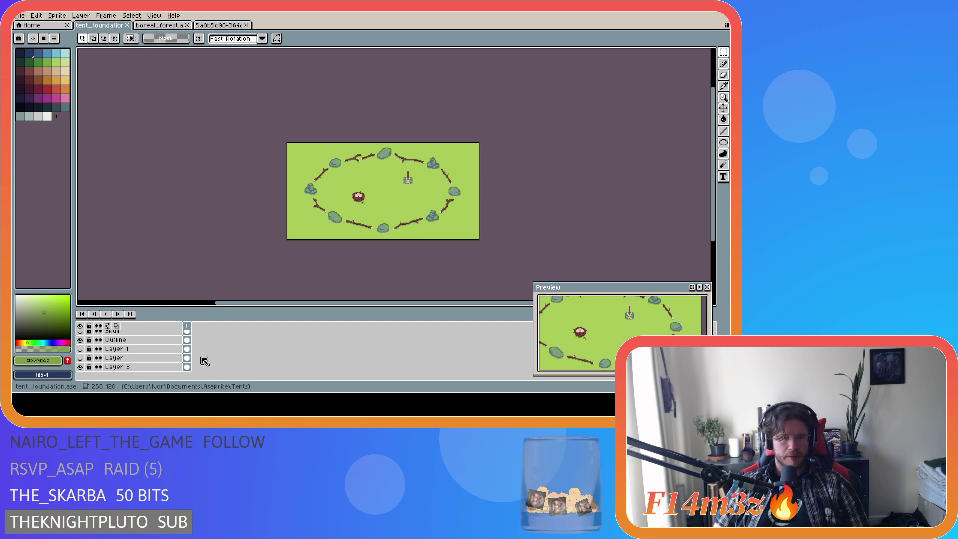
scroll(175, 373, up, 3)
scroll(175, 374, down, 3)
key(ctrl+s)
click(80, 371)
click(80, 371)
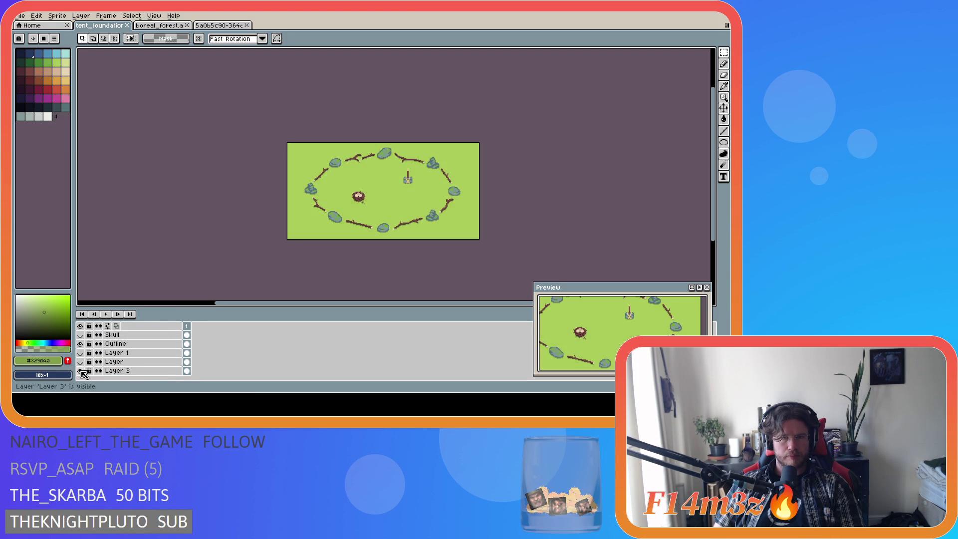
scroll(119, 368, up, 2)
click(80, 352)
click(80, 370)
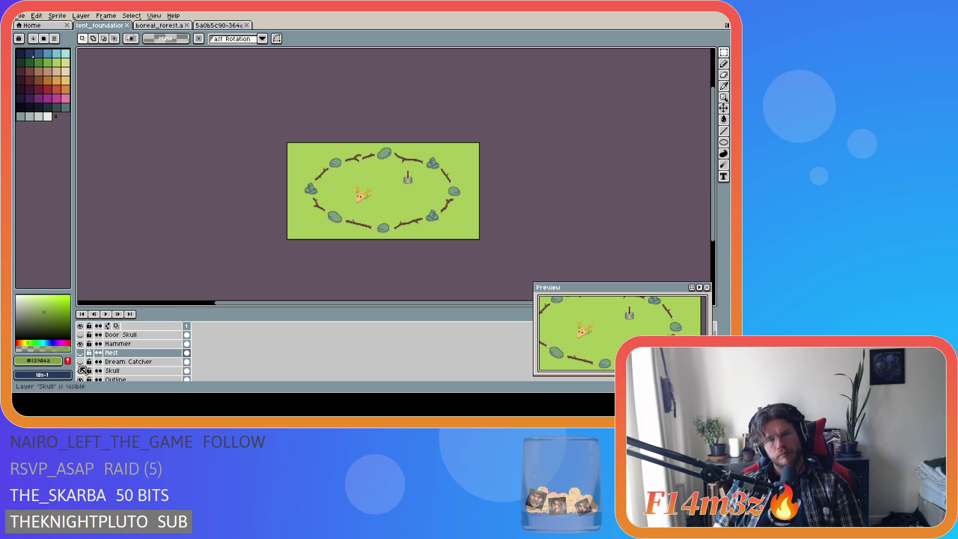
click(81, 371)
click(80, 353)
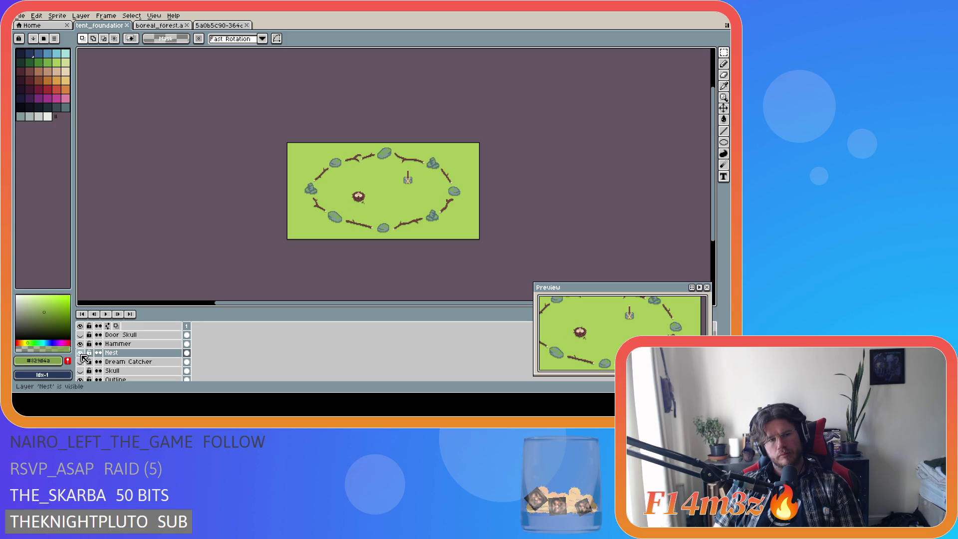
click(80, 353)
click(79, 344)
click(80, 344)
click(79, 352)
click(80, 353)
click(80, 353)
click(79, 352)
click(80, 362)
click(80, 362)
click(80, 371)
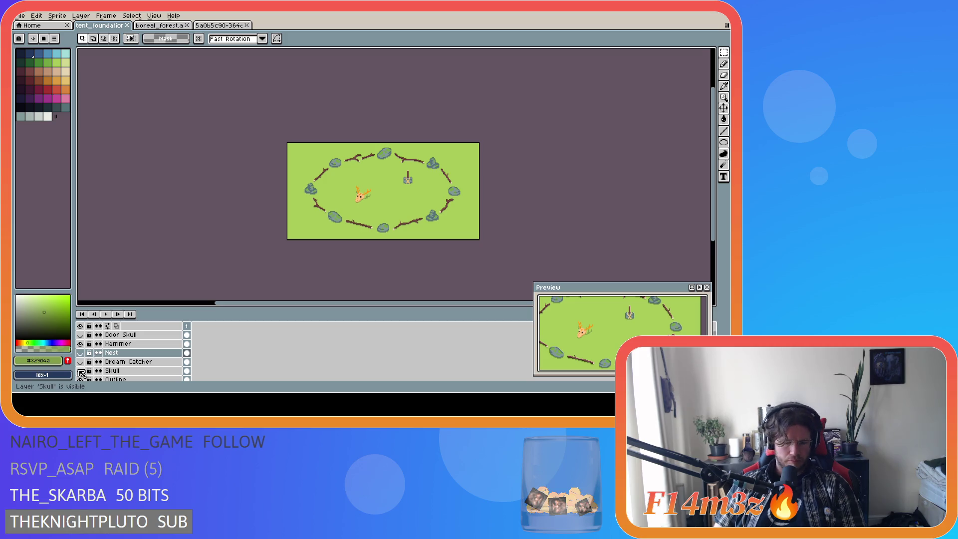
key(ctrl+apostrophe)
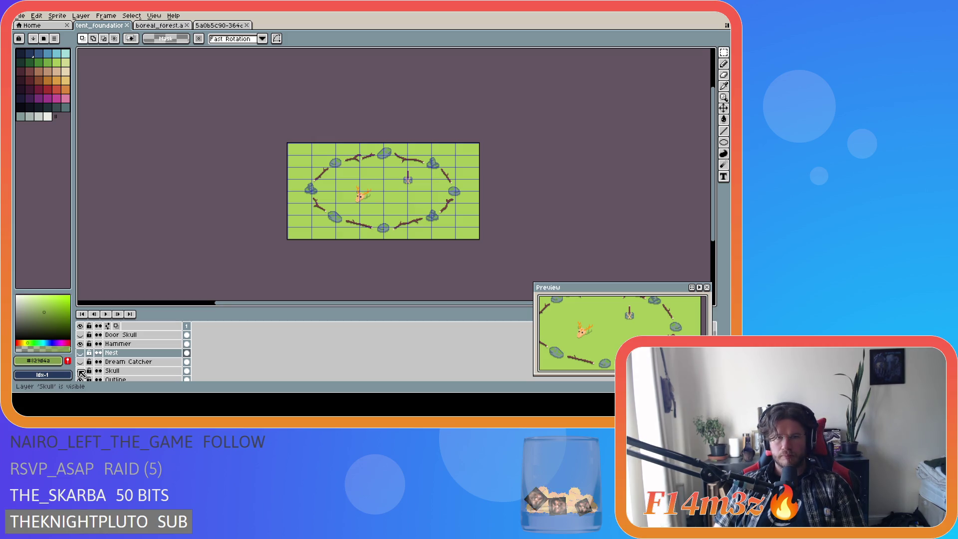
key(ctrl+apostrophe)
key(ctrl+apostrophe)
key(ctrl+apostrophe)
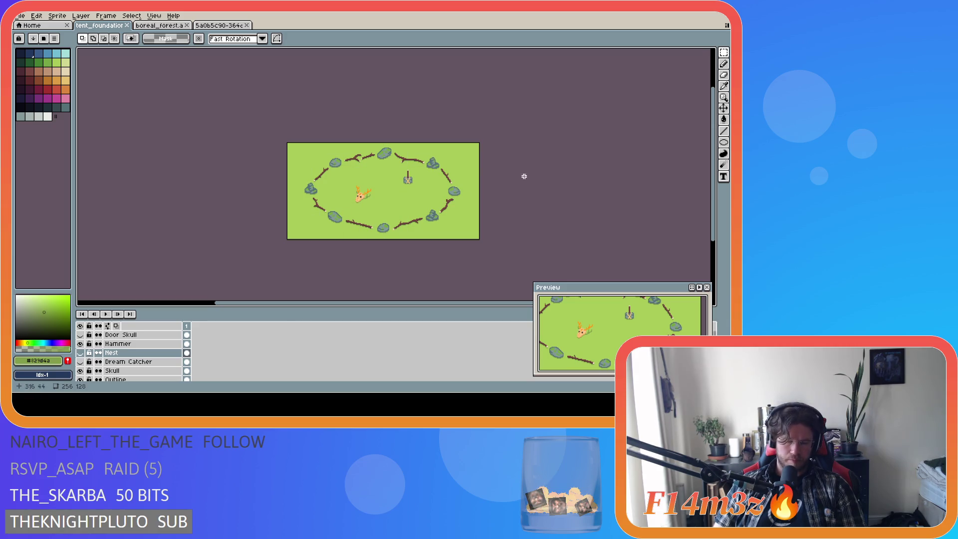
Step: Switch to the Move tool, select the Skull layer, and save tent_foundation.ase
click(723, 108)
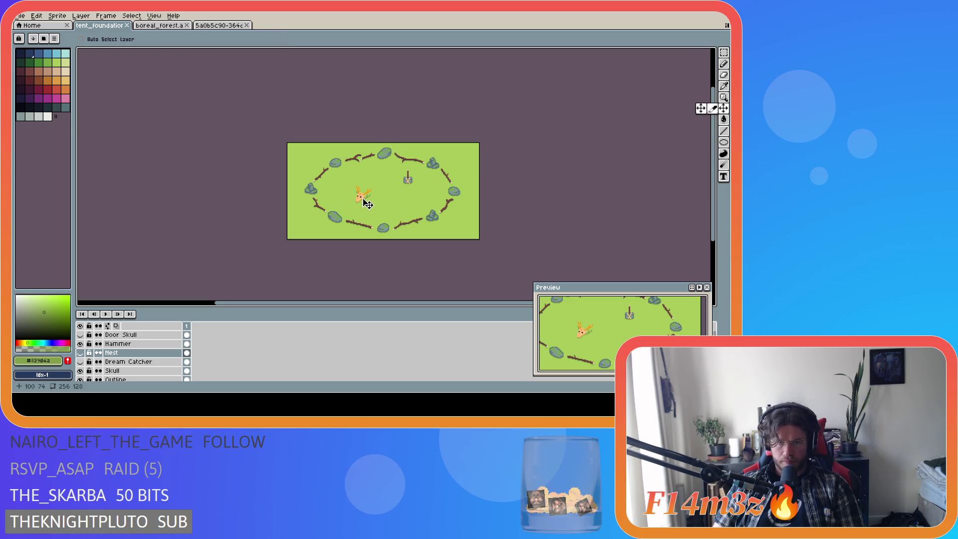
click(131, 371)
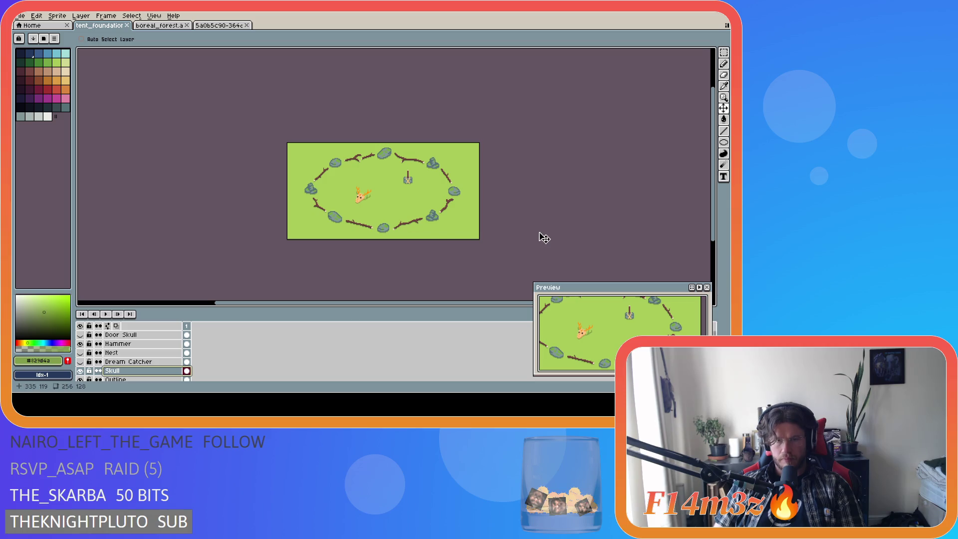
key(ctrl)
key(ctrl+s)
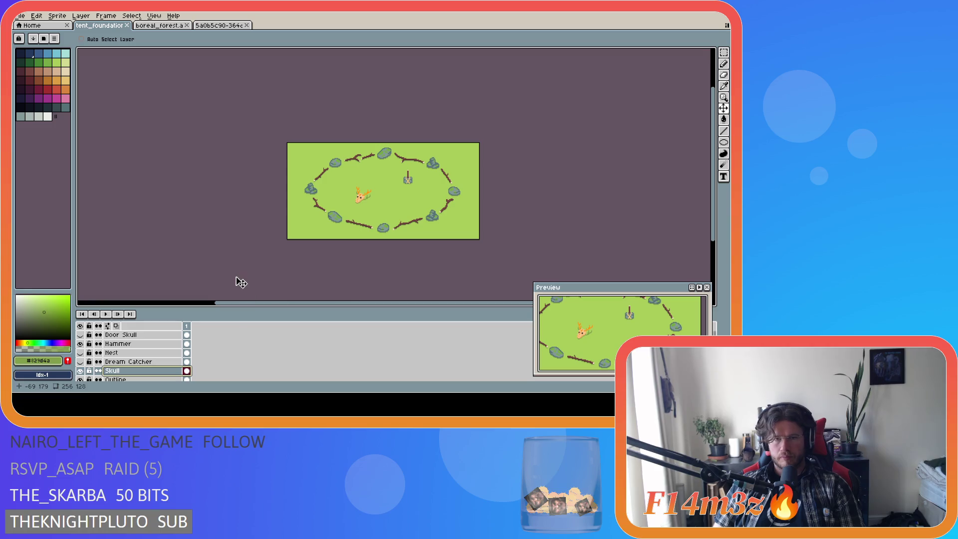
Step: Toggle Skull, Nest, stake and Dream Catcher visibility to compare decorations in the ring
click(84, 370)
click(83, 352)
click(83, 352)
click(82, 371)
double_click(82, 371)
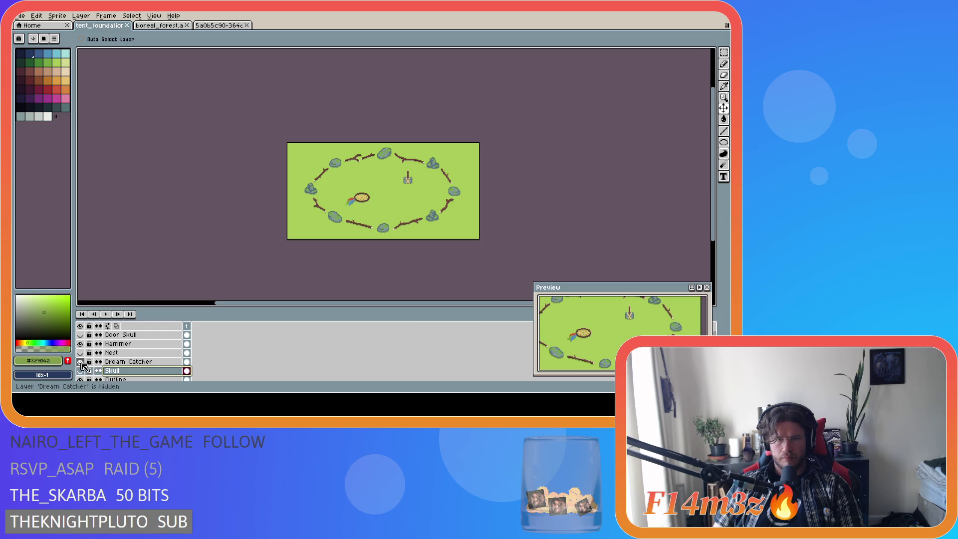
double_click(82, 371)
click(84, 371)
click(83, 371)
click(83, 371)
click(83, 371)
click(84, 371)
click(83, 371)
click(83, 370)
click(82, 348)
click(81, 347)
click(81, 362)
click(81, 361)
click(82, 361)
click(82, 362)
click(82, 362)
click(81, 361)
click(82, 361)
click(82, 362)
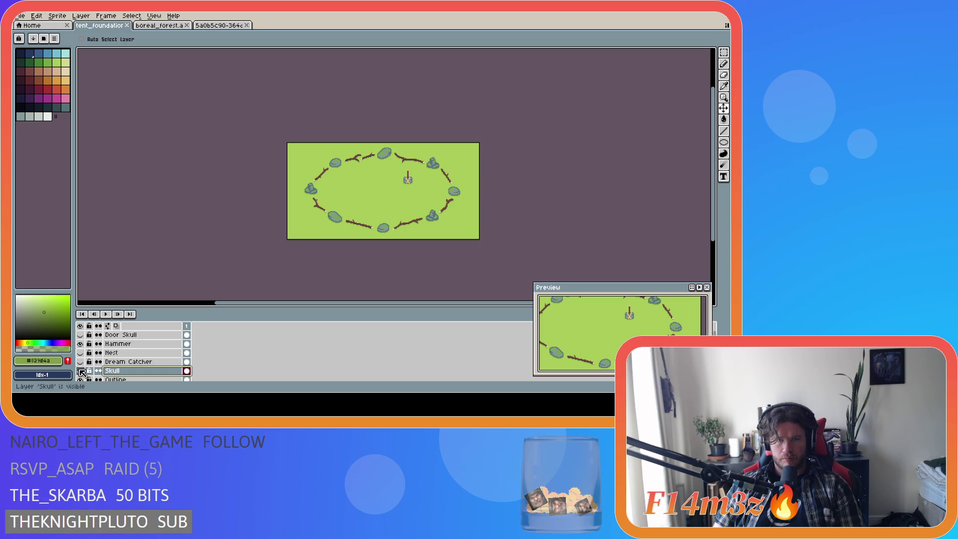
click(81, 371)
click(81, 371)
click(81, 370)
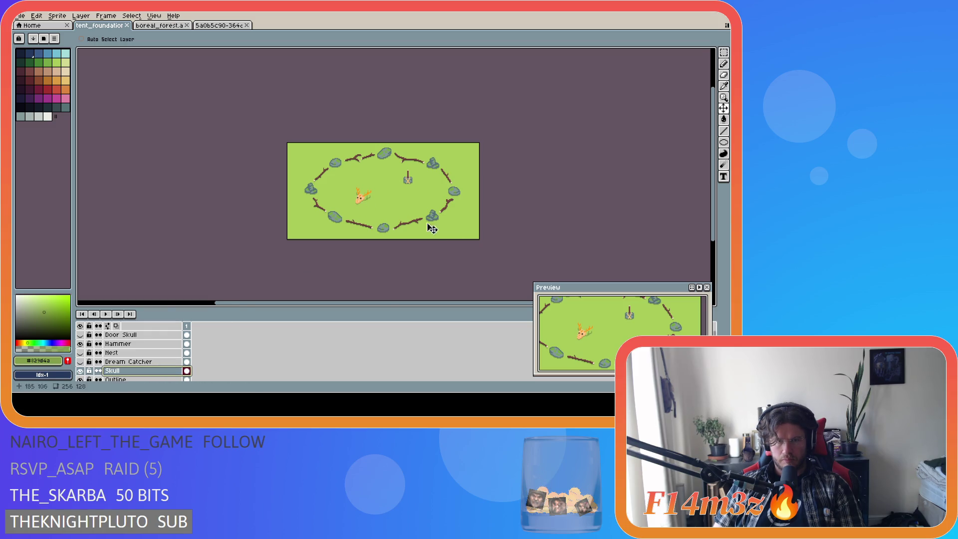
Step: Compare the Dream Catcher against the Nest, leaving Skull, Nest and Dream Catcher hidden
click(81, 371)
click(81, 361)
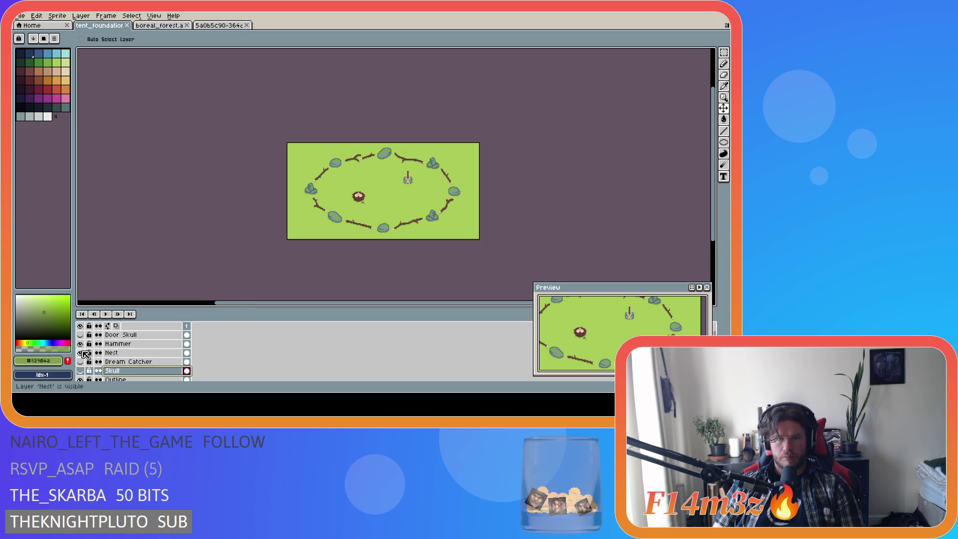
click(81, 361)
click(80, 361)
click(81, 361)
click(81, 361)
click(81, 361)
click(81, 370)
click(81, 370)
click(81, 361)
click(81, 361)
click(81, 361)
click(81, 361)
click(81, 361)
click(81, 362)
click(81, 361)
click(80, 352)
click(80, 361)
click(81, 362)
click(84, 370)
click(81, 361)
click(80, 361)
click(81, 361)
click(80, 352)
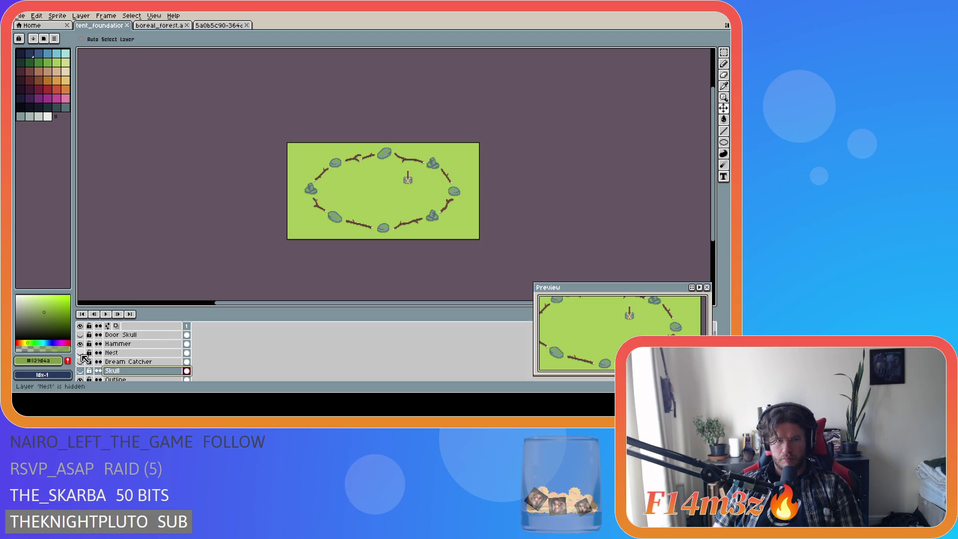
click(80, 352)
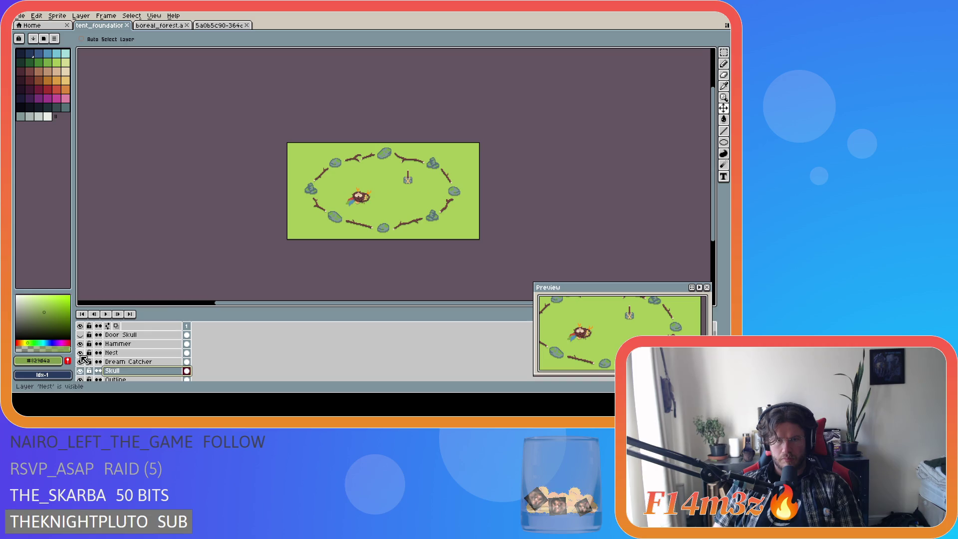
click(80, 352)
click(80, 361)
Step: Settle on the nest: Skull and Dream Catcher hidden, Nest visible and selected as active layer
click(81, 370)
click(81, 370)
click(81, 371)
click(81, 371)
click(81, 352)
click(81, 352)
click(81, 352)
click(81, 352)
click(80, 352)
click(81, 352)
click(81, 352)
click(81, 352)
click(81, 379)
click(80, 378)
click(81, 362)
click(81, 362)
click(80, 362)
click(81, 362)
click(81, 353)
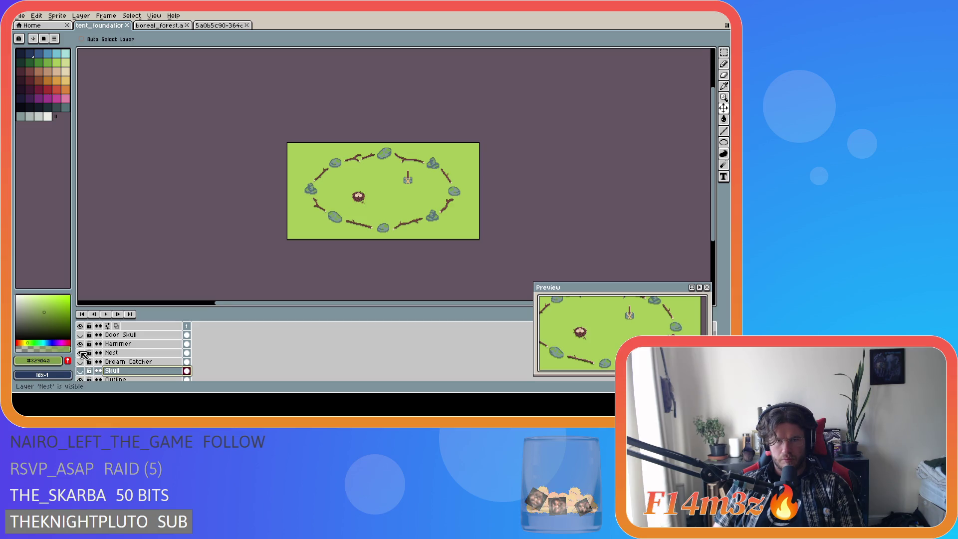
click(80, 352)
click(80, 352)
click(81, 361)
click(81, 362)
click(81, 371)
click(81, 371)
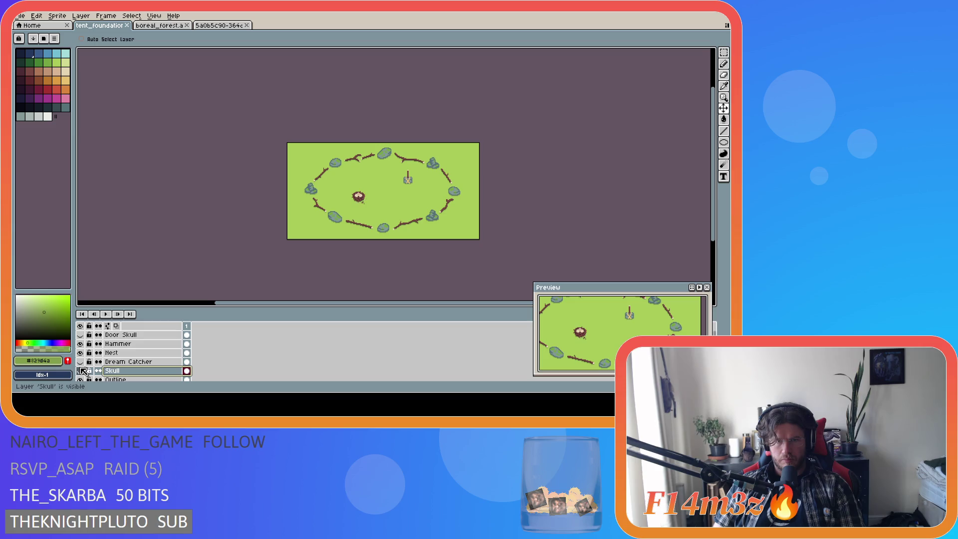
click(81, 353)
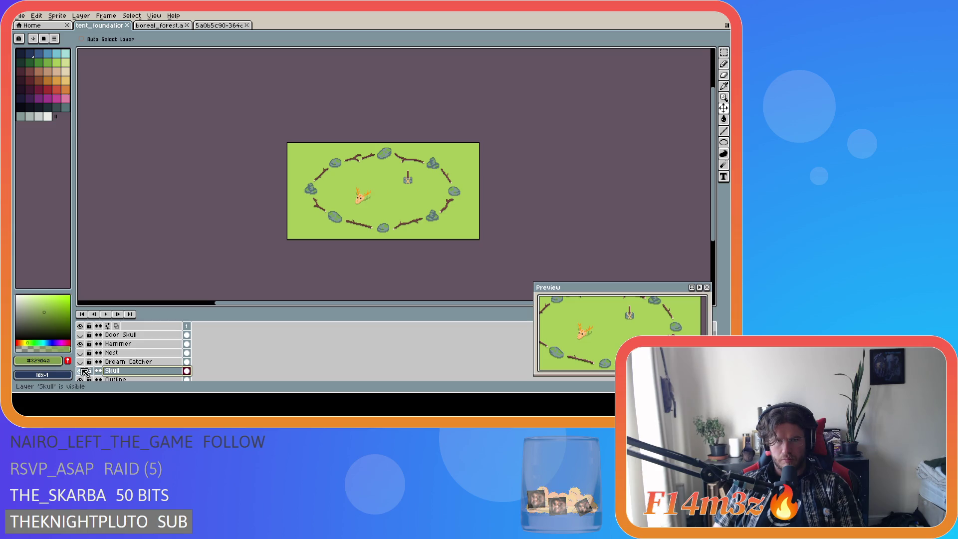
click(80, 352)
click(81, 352)
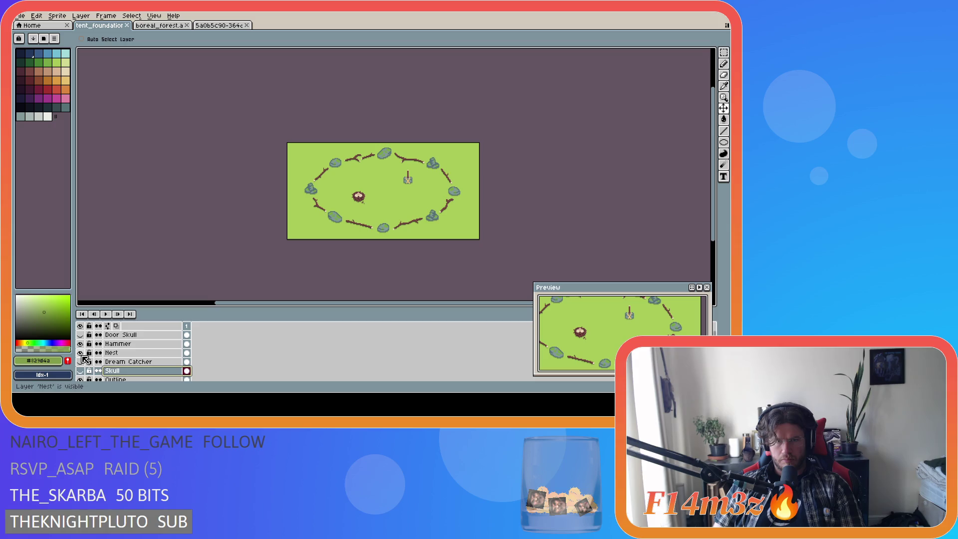
click(81, 352)
click(81, 352)
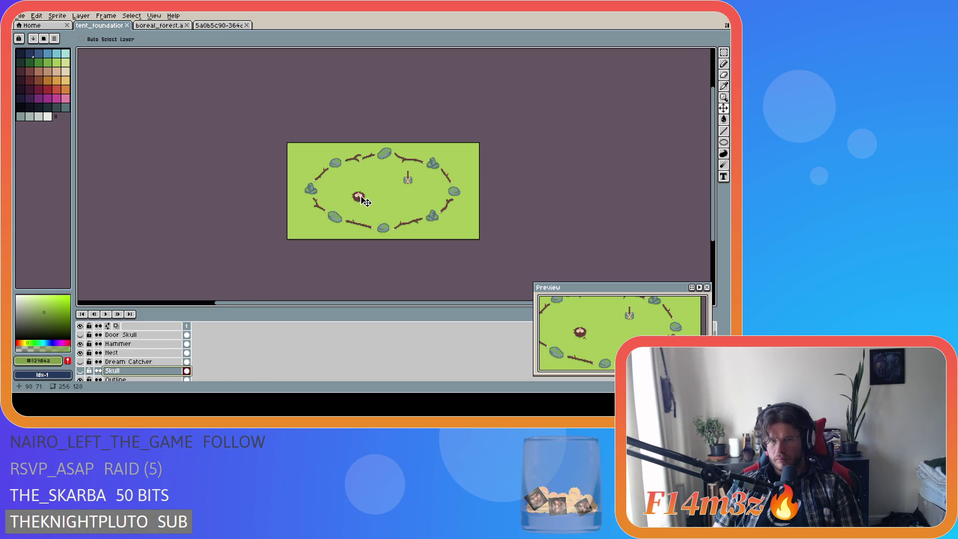
click(144, 353)
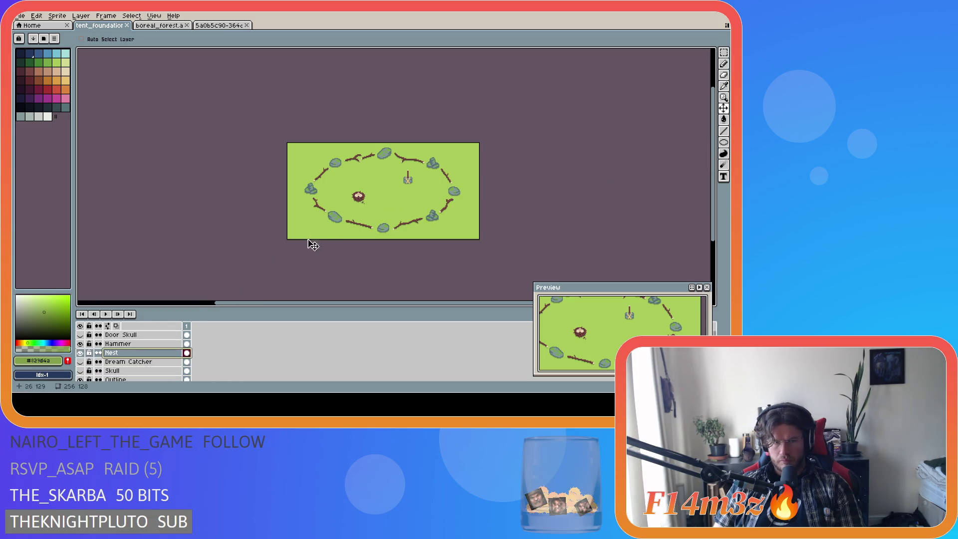
Step: Nudge the nest 2 pixels right within the ring and save tent_foundation.ase
drag(361, 202, 363, 201)
key(ctrl+s)
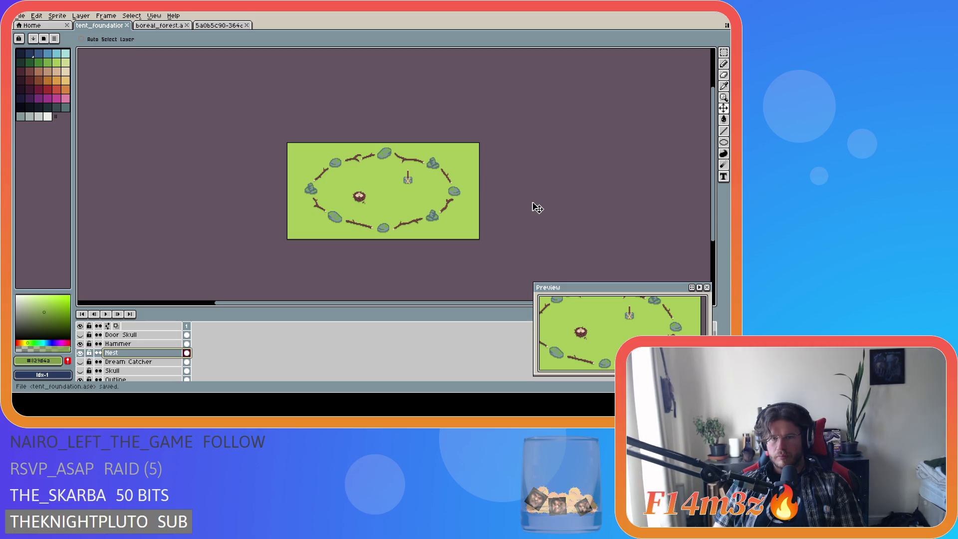
scroll(401, 184, up, 2)
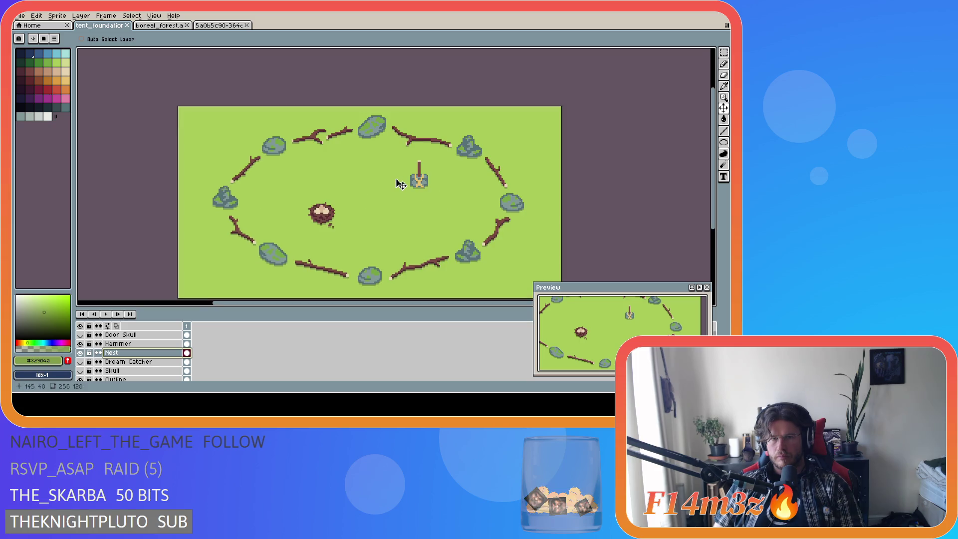
scroll(400, 185, down, 2)
key(ctrl+s)
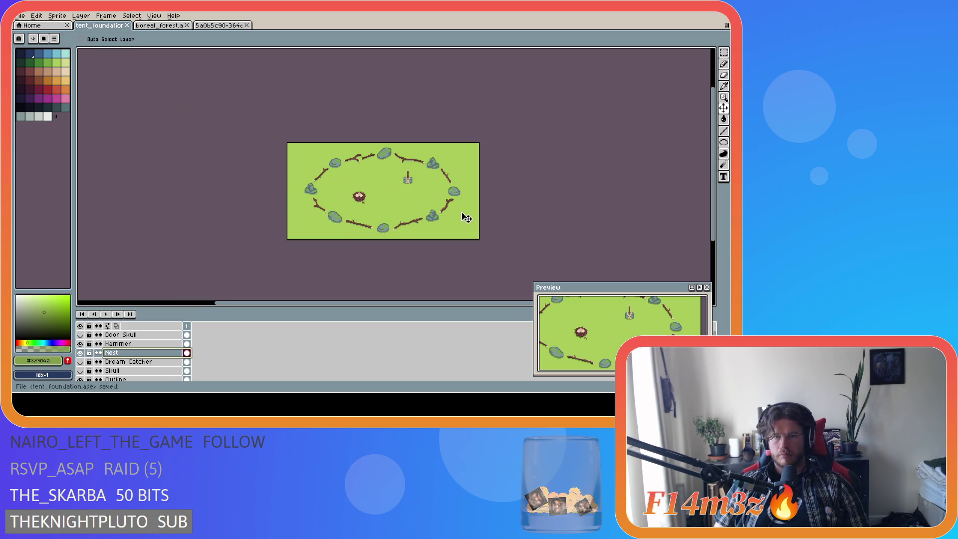
Step: Recentre the campsite view, save again, and hide the Nest layer
drag(420, 200, 405, 213)
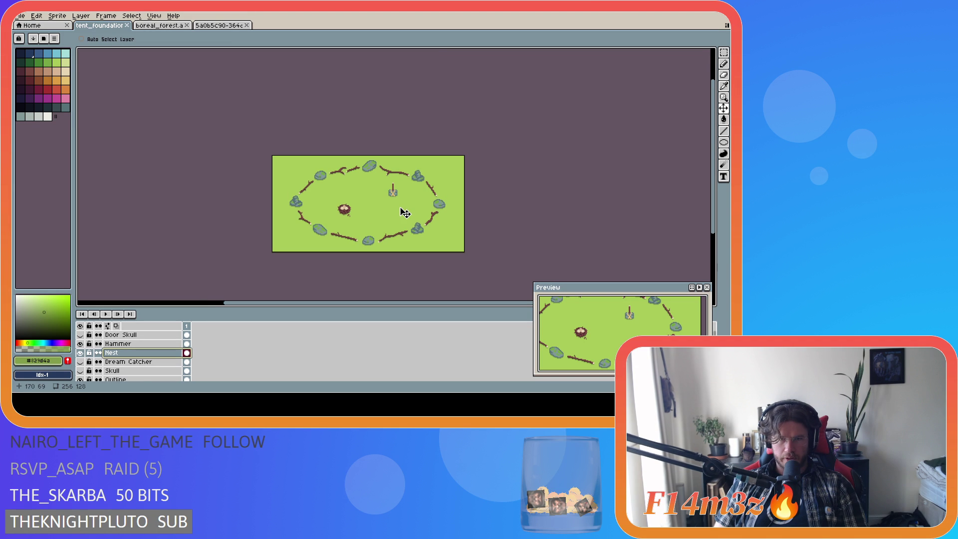
scroll(374, 199, up, 2)
scroll(407, 185, up, 3)
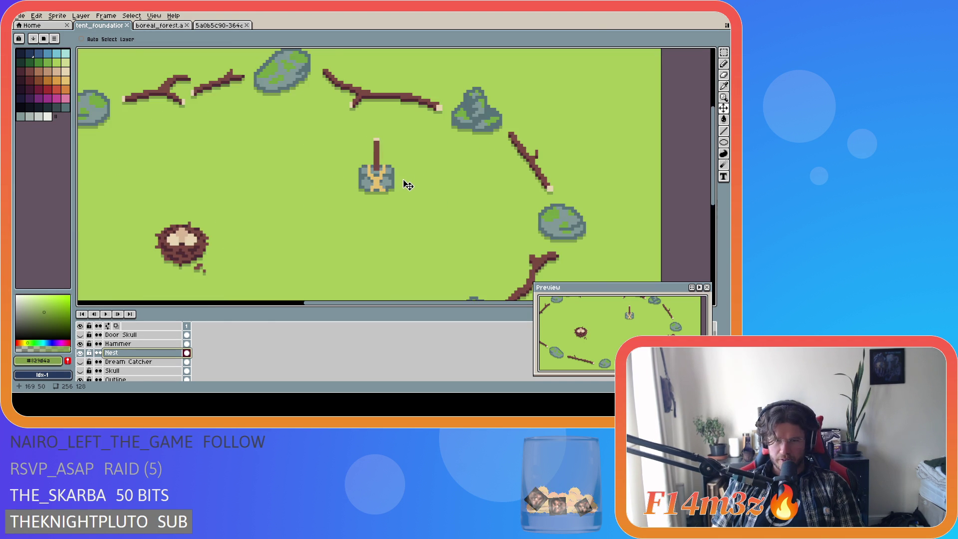
scroll(394, 188, down, 3)
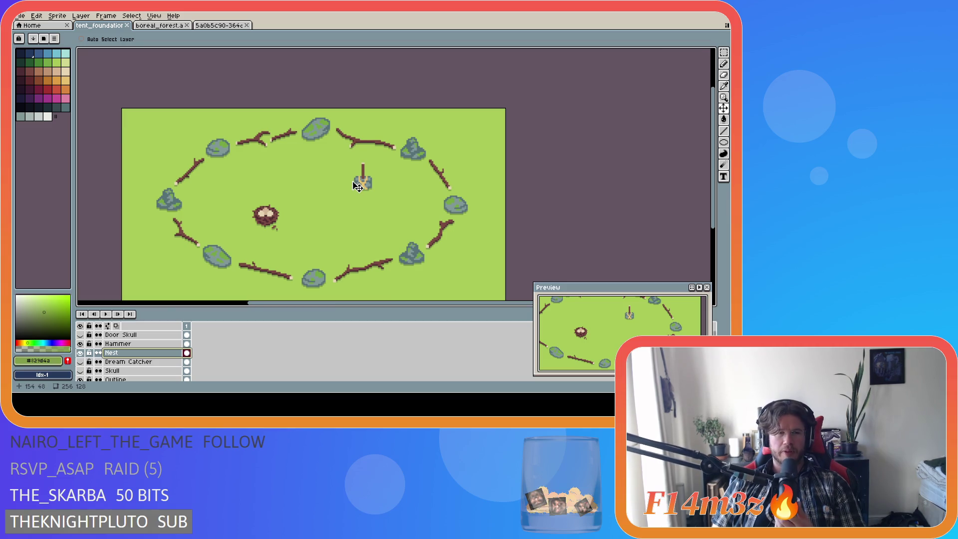
drag(329, 195, 374, 160)
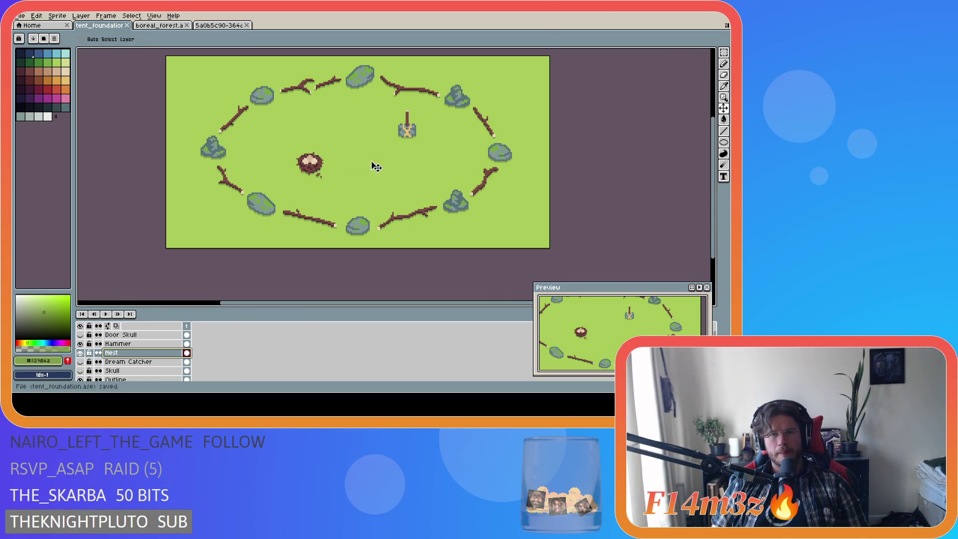
key(ctrl+s)
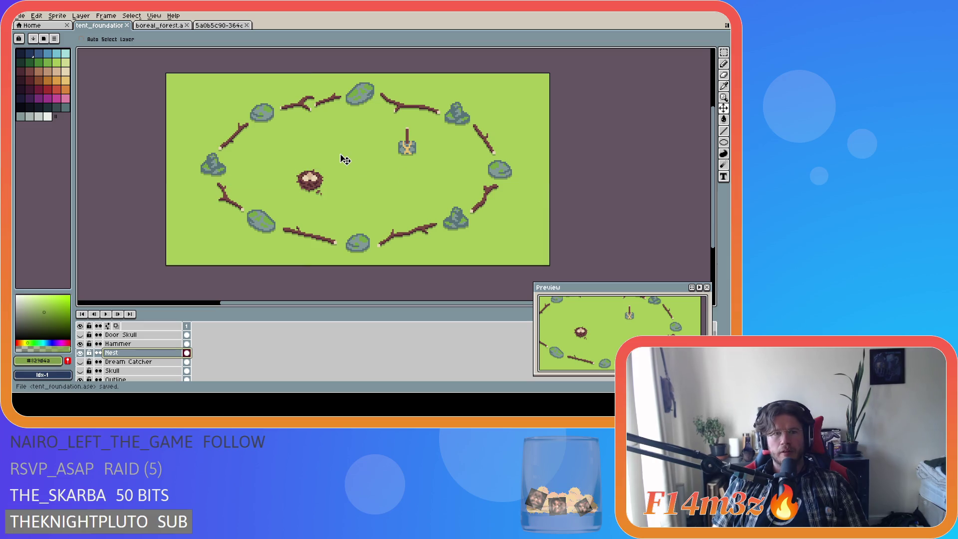
click(80, 353)
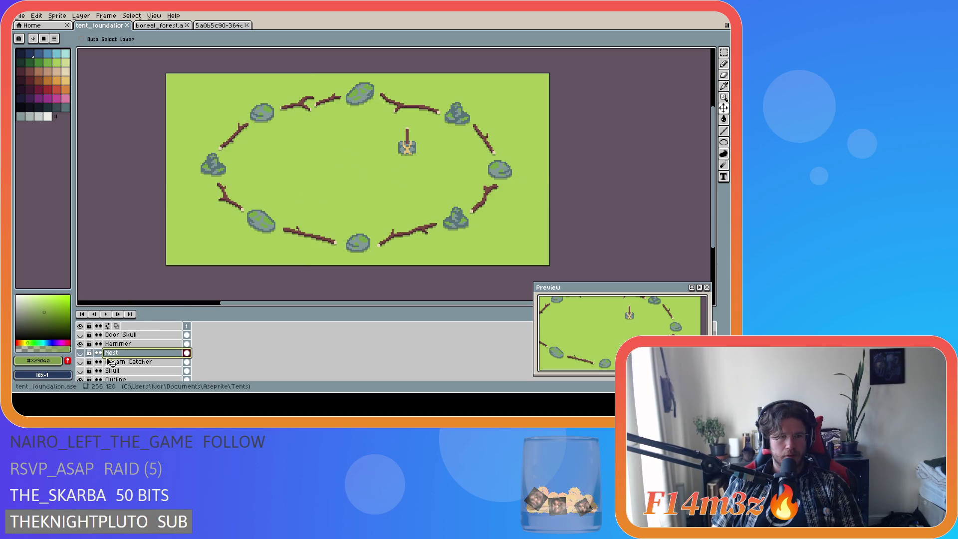
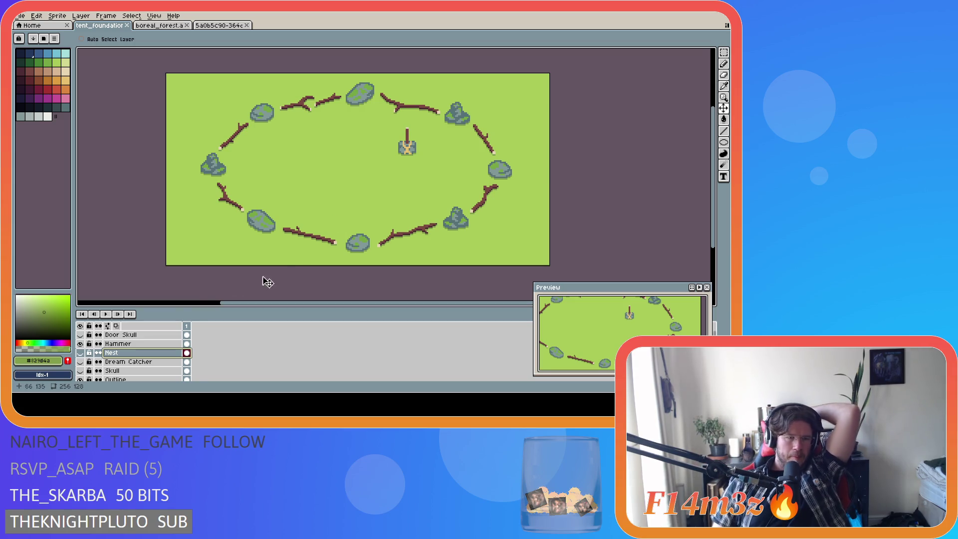
Step: Toggle the Nest and Dream Catcher layers to compare them inside the ring
scroll(151, 347, down, 1)
click(80, 344)
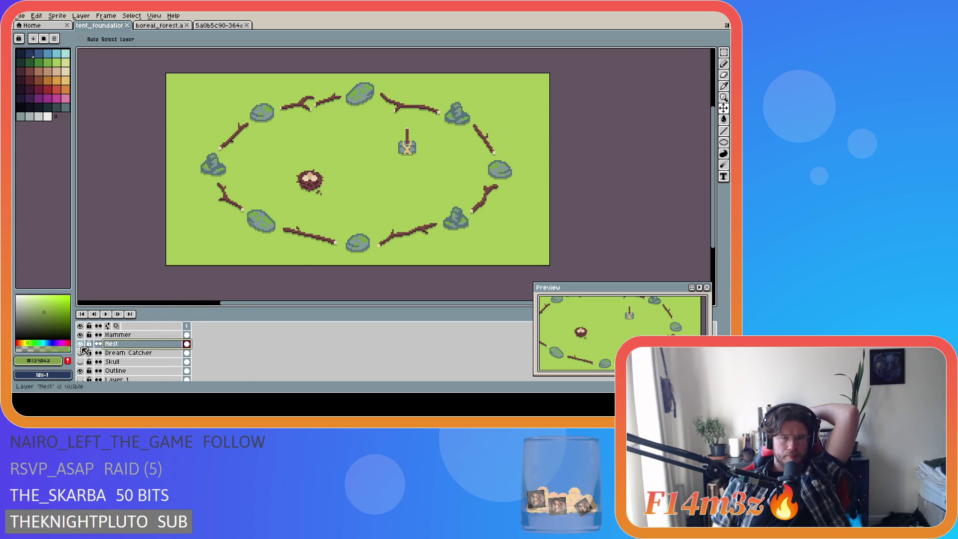
click(80, 344)
click(81, 352)
click(80, 352)
click(81, 343)
click(80, 344)
click(81, 352)
click(83, 352)
Step: Swap in the deer skull, compare it against the nest, and leave only Skull visible
click(82, 353)
click(83, 361)
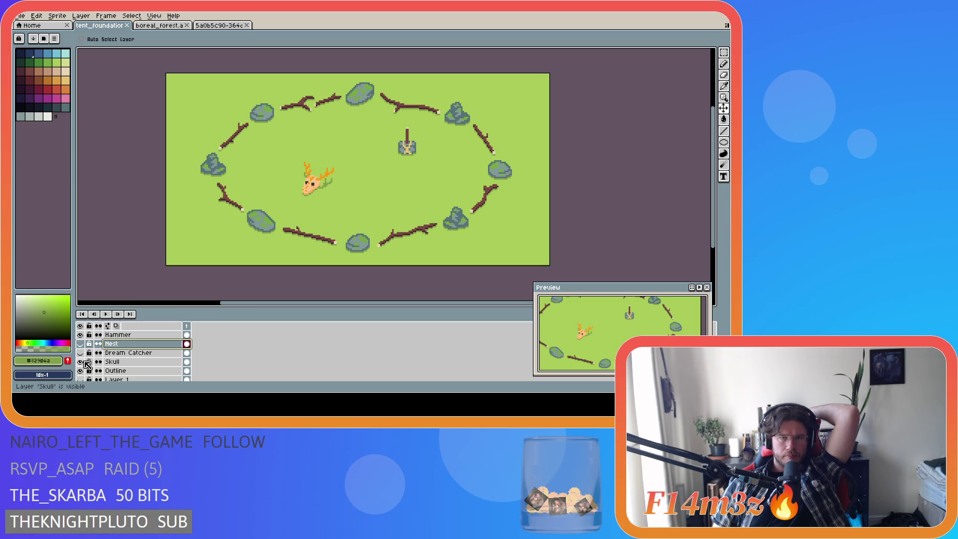
click(85, 362)
click(85, 362)
click(85, 362)
click(85, 344)
click(85, 344)
click(85, 345)
click(85, 344)
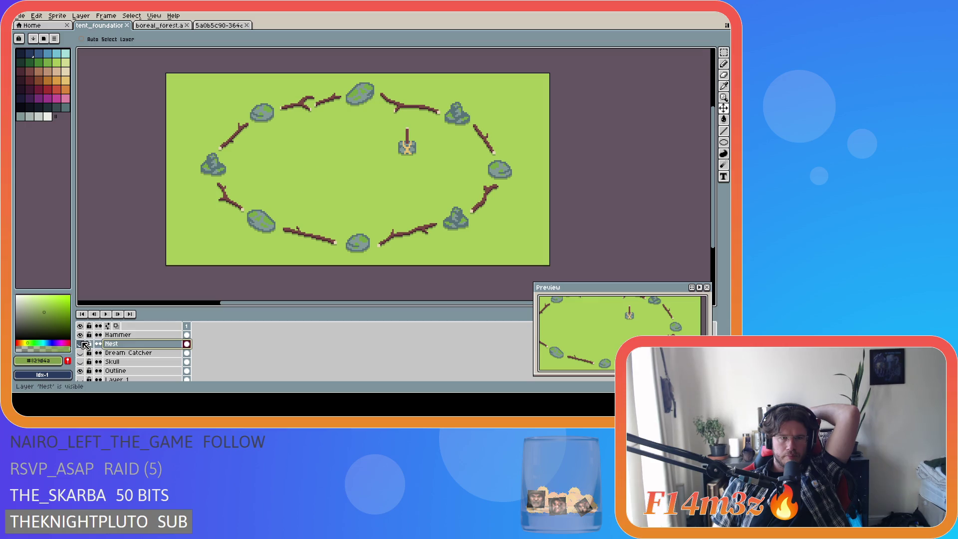
click(85, 363)
drag(84, 344, 83, 354)
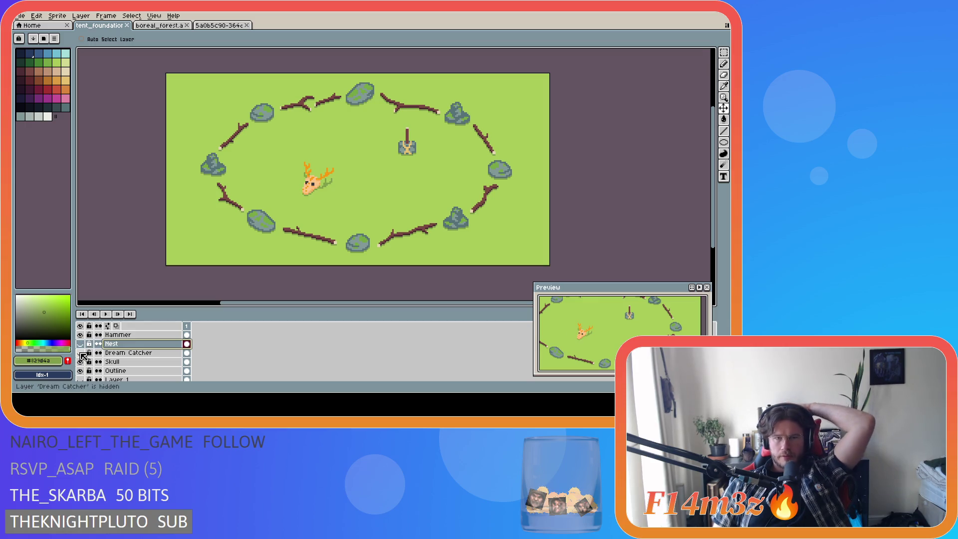
Step: Make the Skull layer active and undo the last eraser stroke on the deer skull
scroll(307, 186, up, 3)
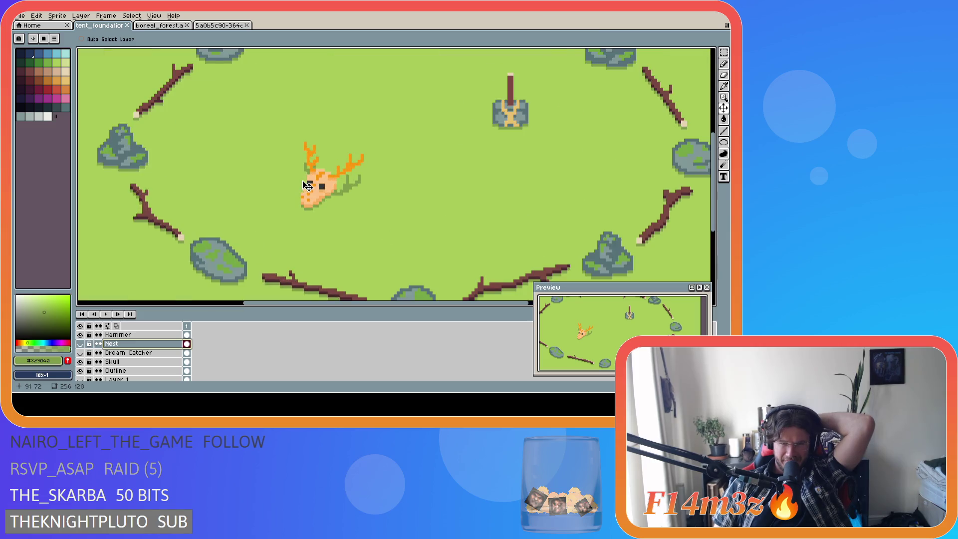
scroll(306, 186, up, 1)
key(b)
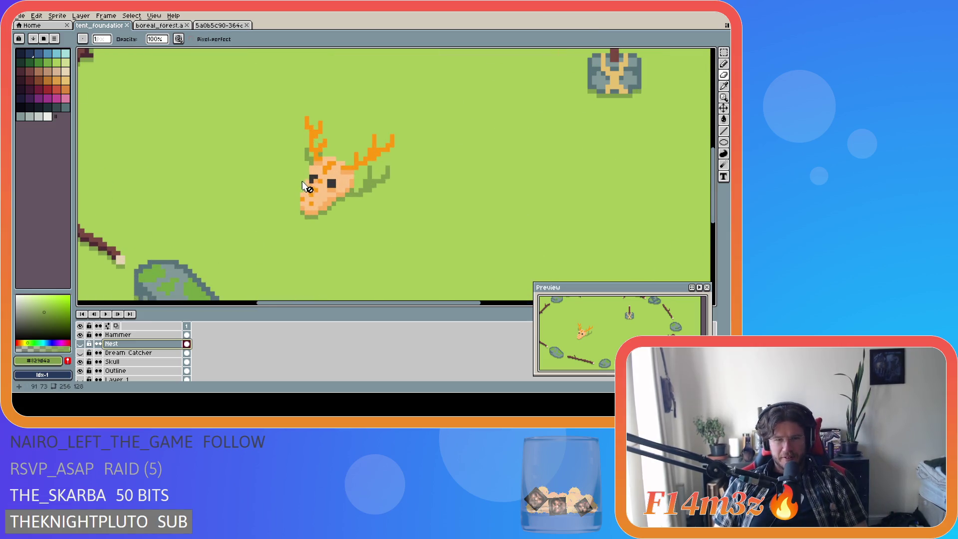
click(127, 366)
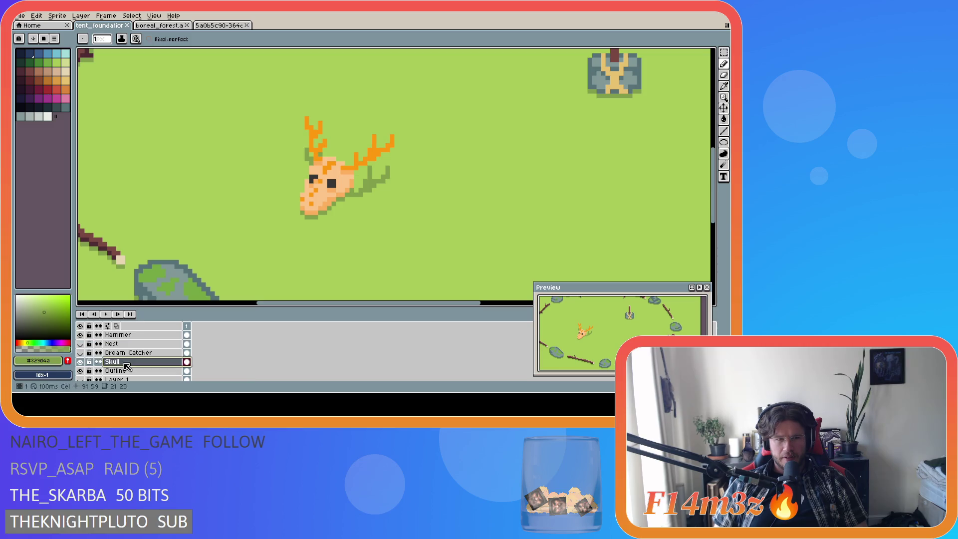
scroll(361, 227, down, 2)
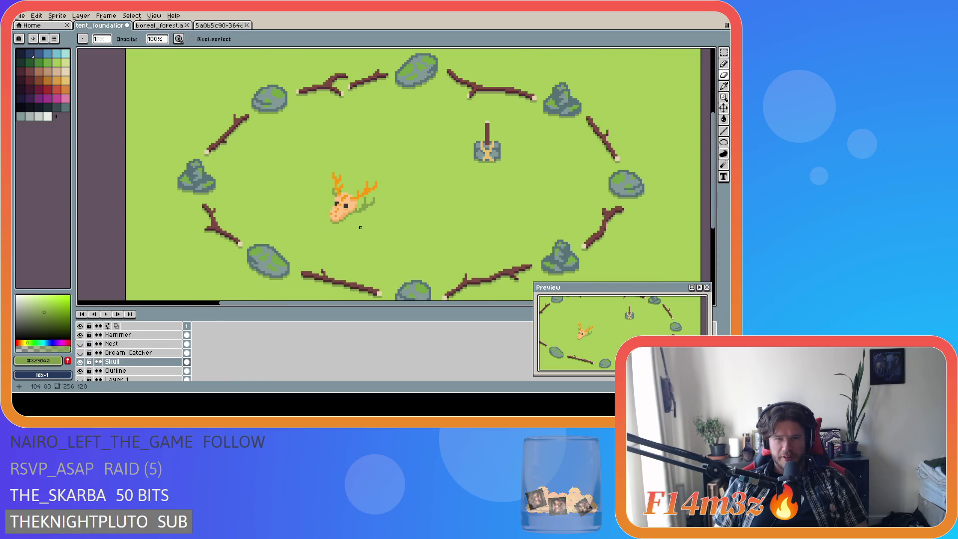
scroll(360, 227, down, 1)
scroll(343, 255, up, 1)
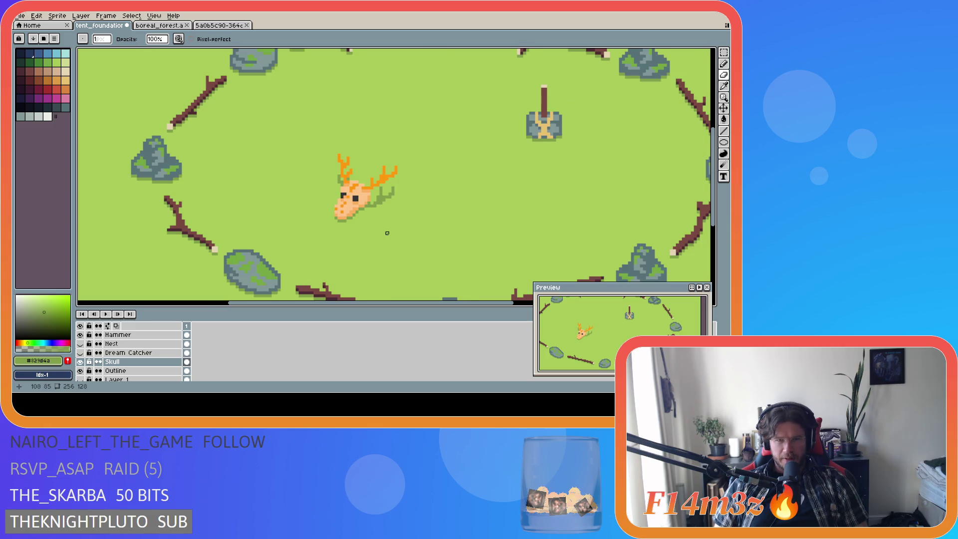
scroll(385, 233, down, 3)
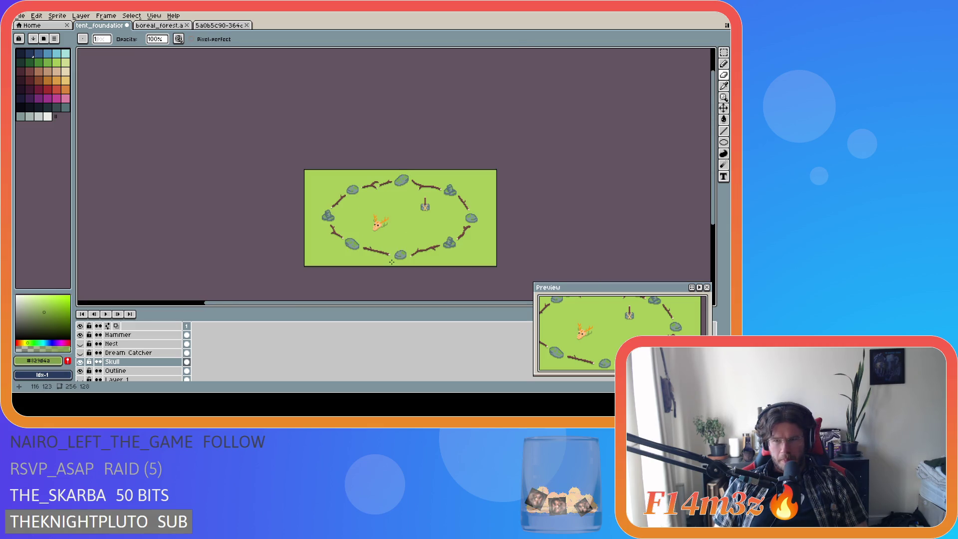
scroll(392, 261, up, 6)
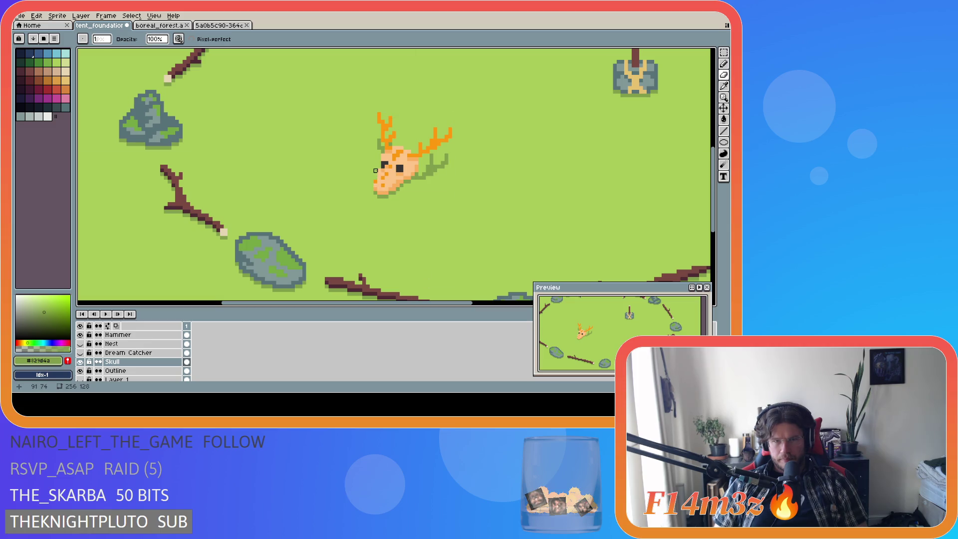
scroll(481, 260, down, 5)
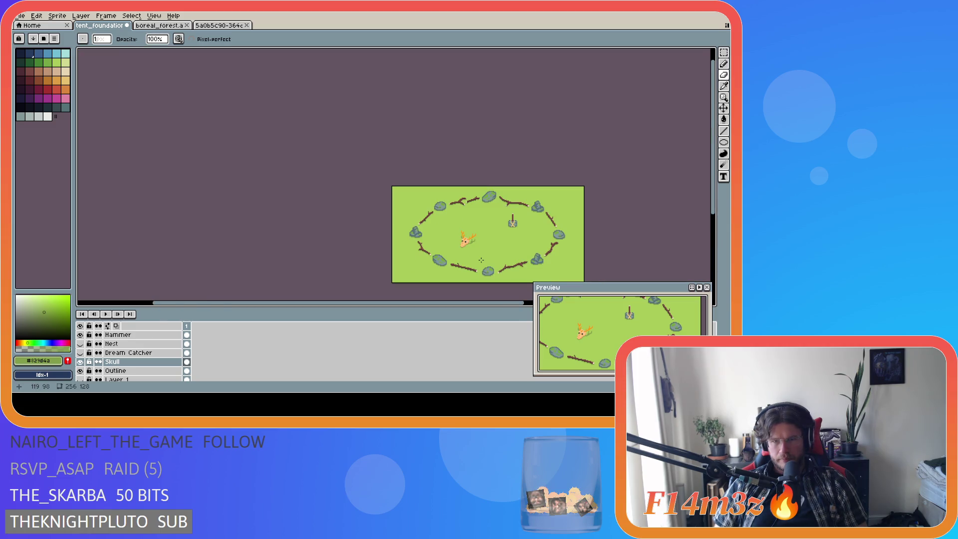
scroll(481, 260, up, 3)
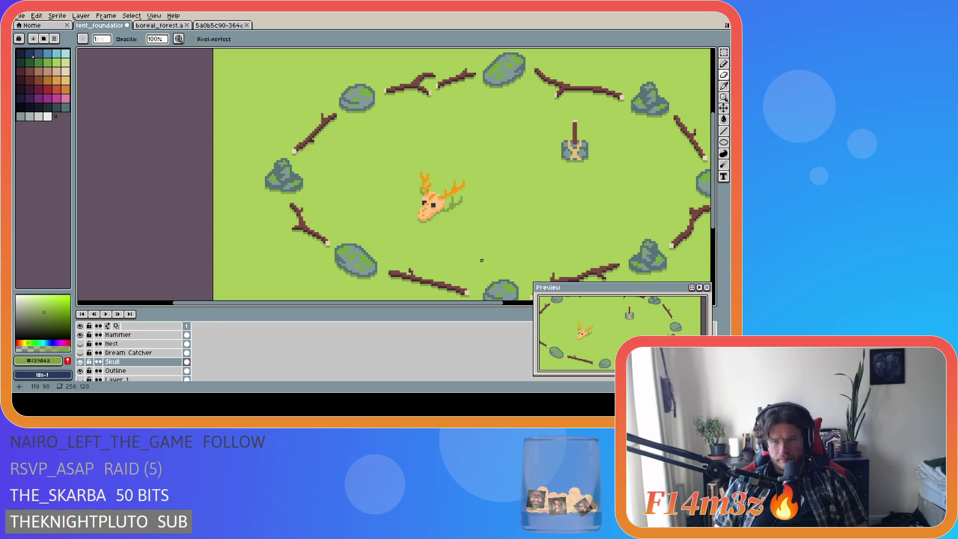
key(ctrl+z)
key(ctrl+z)
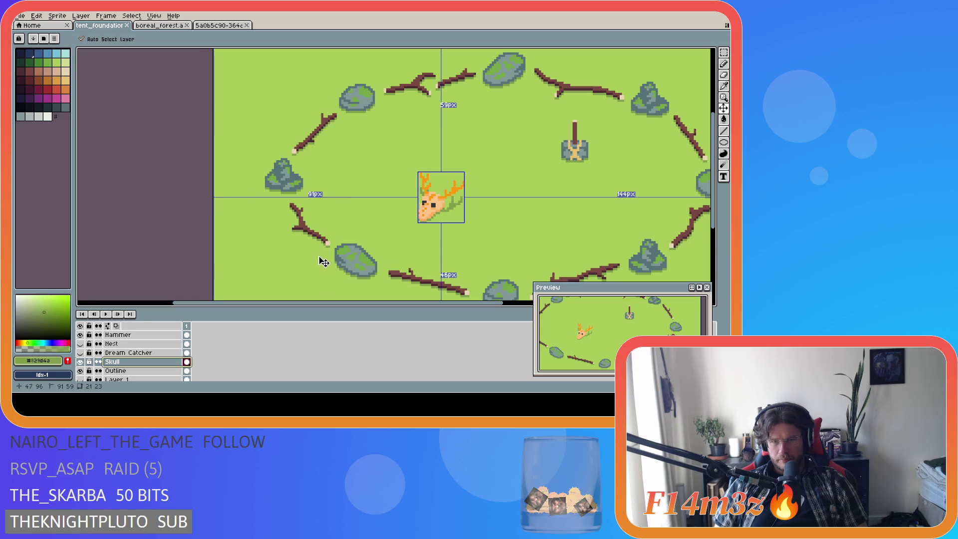
Step: Redo the skull's last move and save tent_foundation.ase
key(ctrl+y)
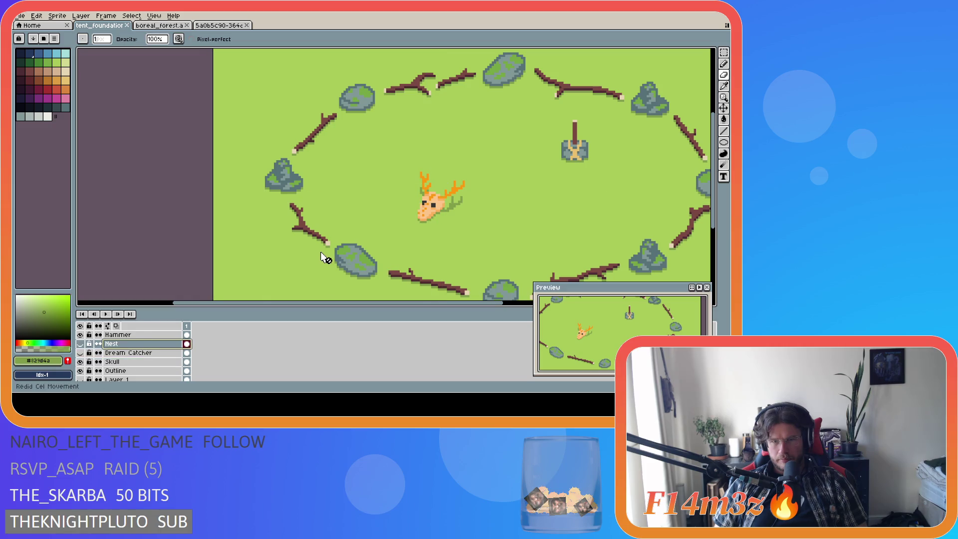
key(ctrl+z)
key(ctrl+s)
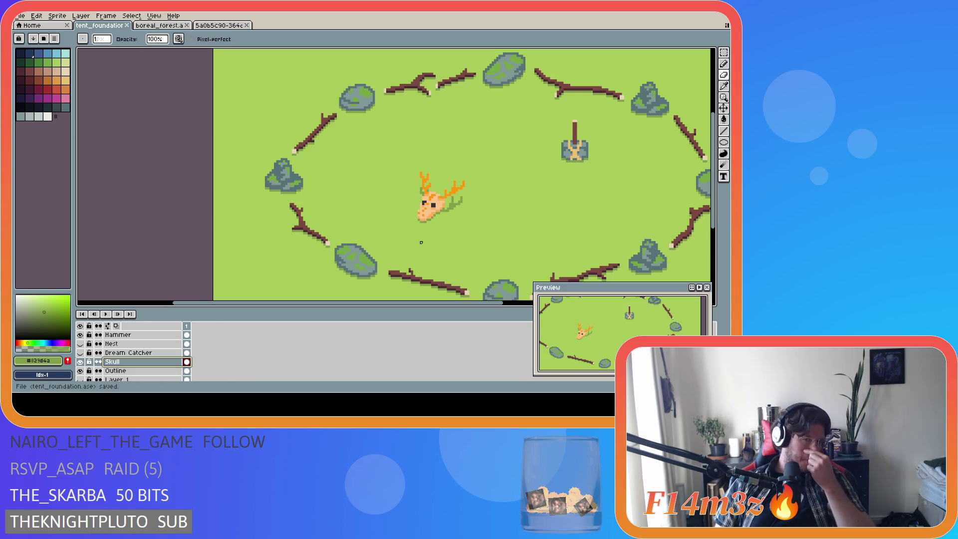
Step: Save the sprite again, then drag on the canvas and the right-side panel
scroll(421, 242, down, 2)
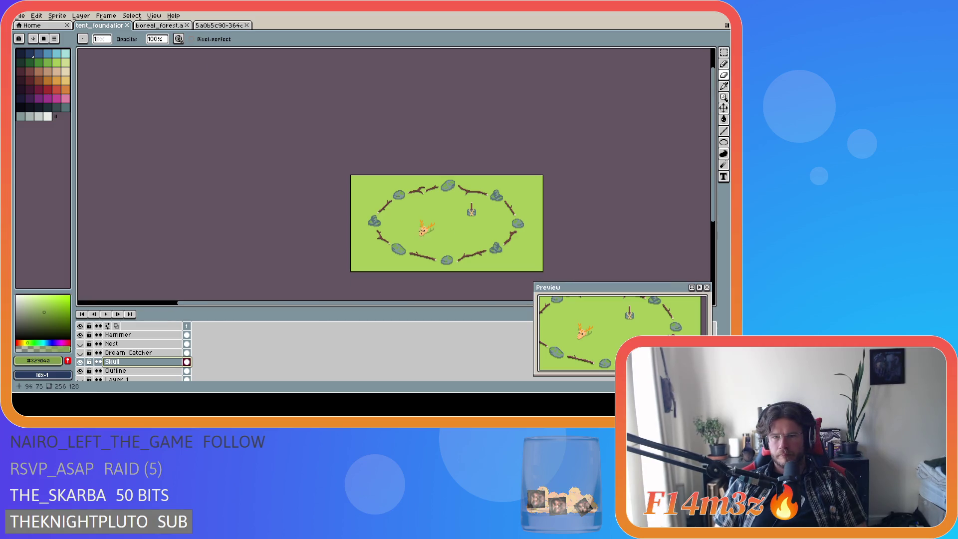
scroll(421, 231, up, 3)
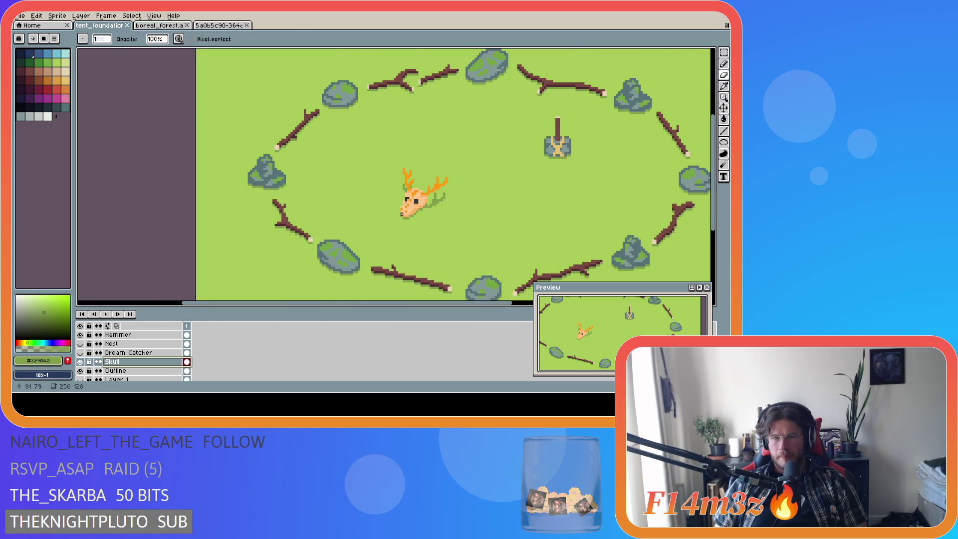
scroll(402, 213, up, 2)
key(ctrl+s)
scroll(452, 249, down, 3)
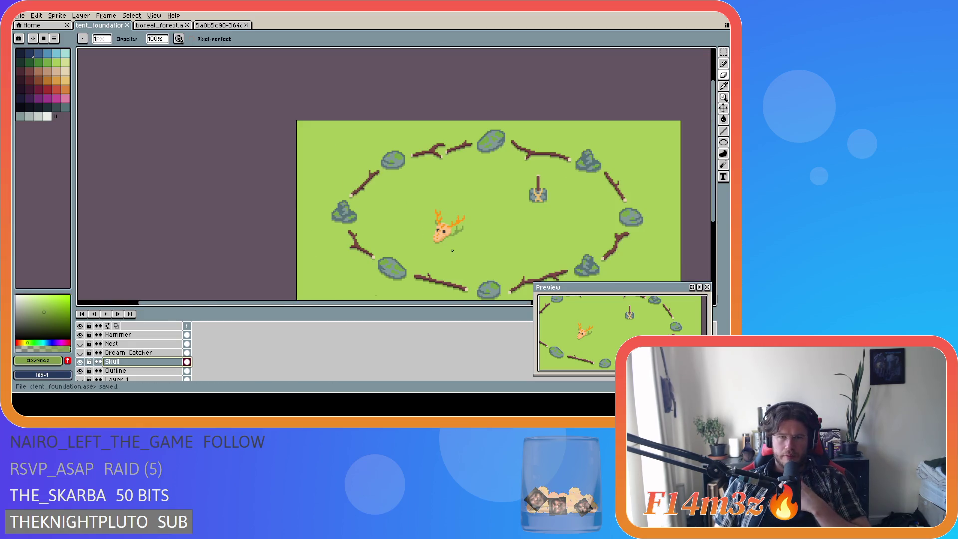
scroll(452, 250, down, 1)
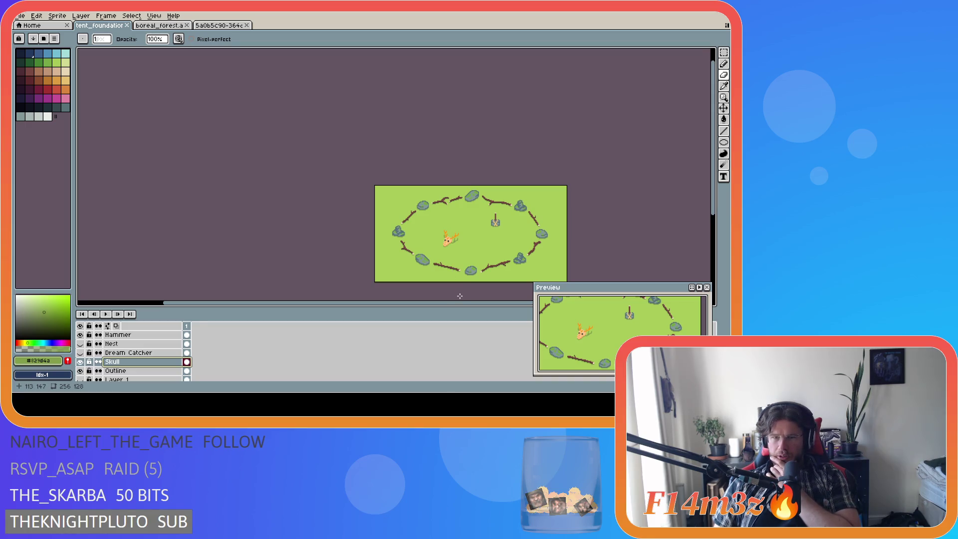
drag(465, 303, 522, 307)
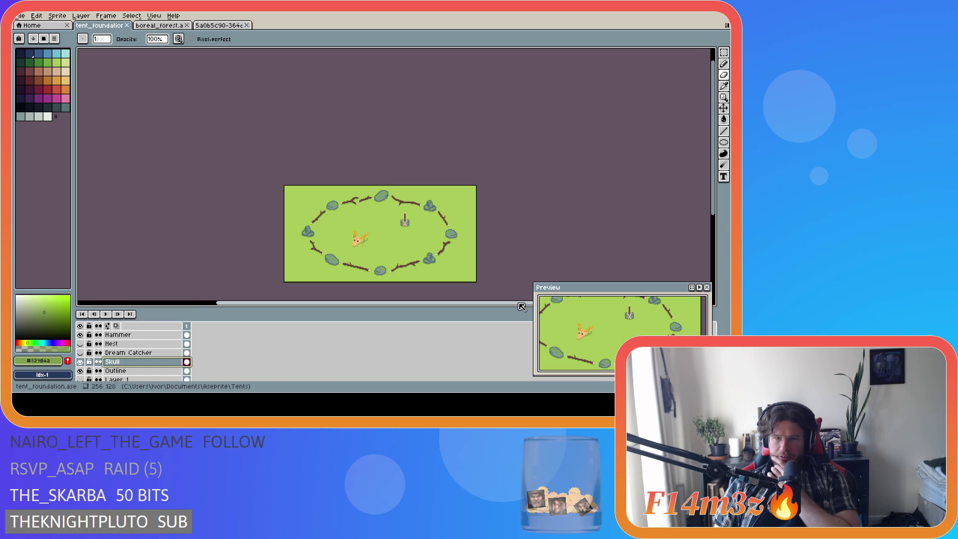
drag(715, 187, 715, 225)
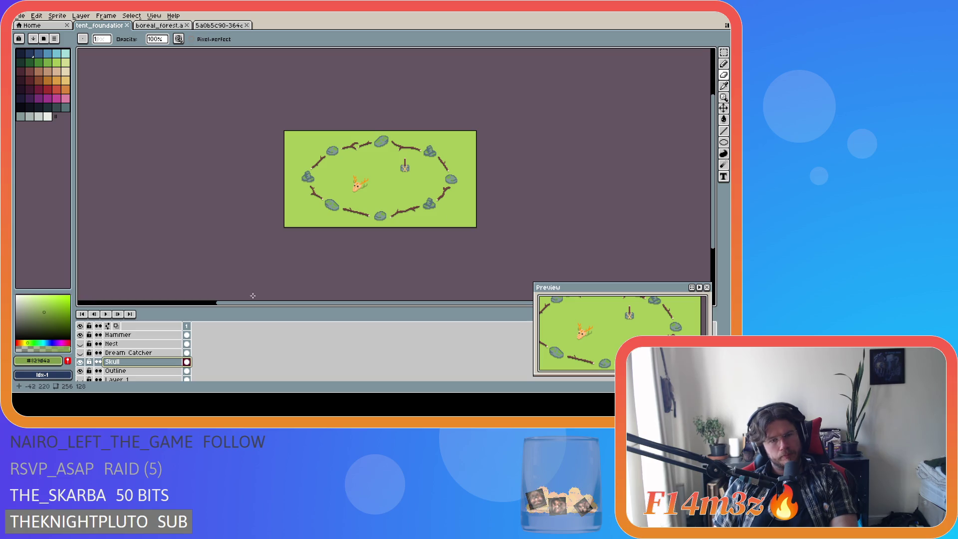
Step: Compare the dream catcher, nest and deer skull as the ring's centrepiece
click(80, 352)
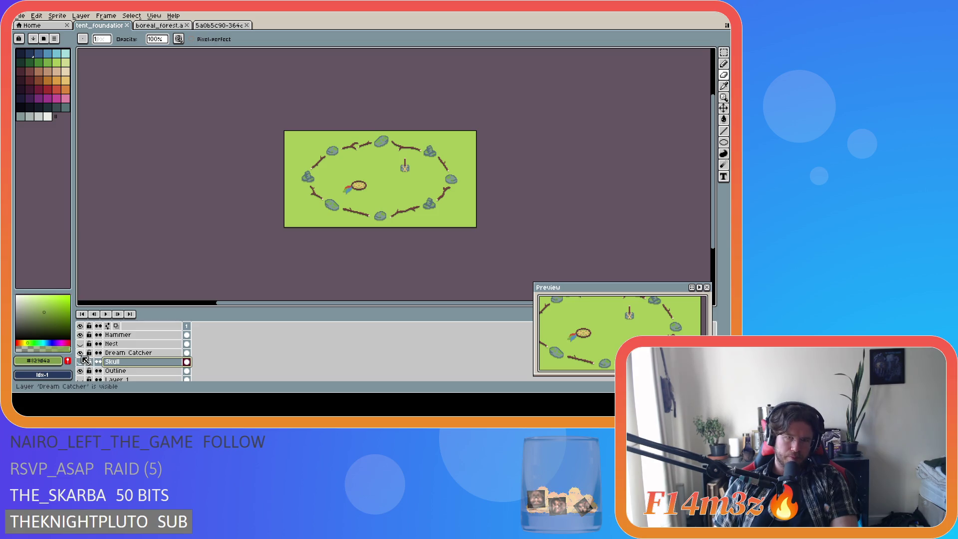
click(80, 353)
click(81, 343)
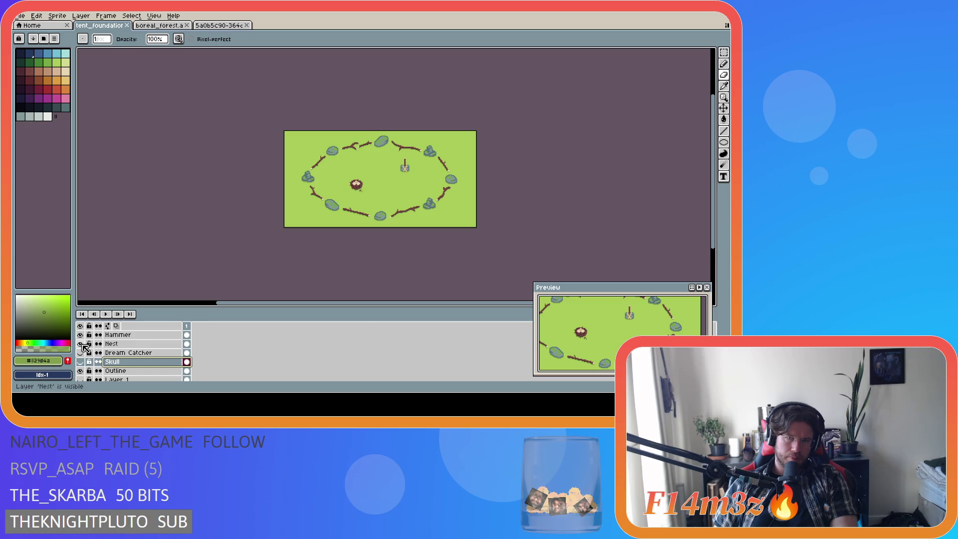
click(80, 343)
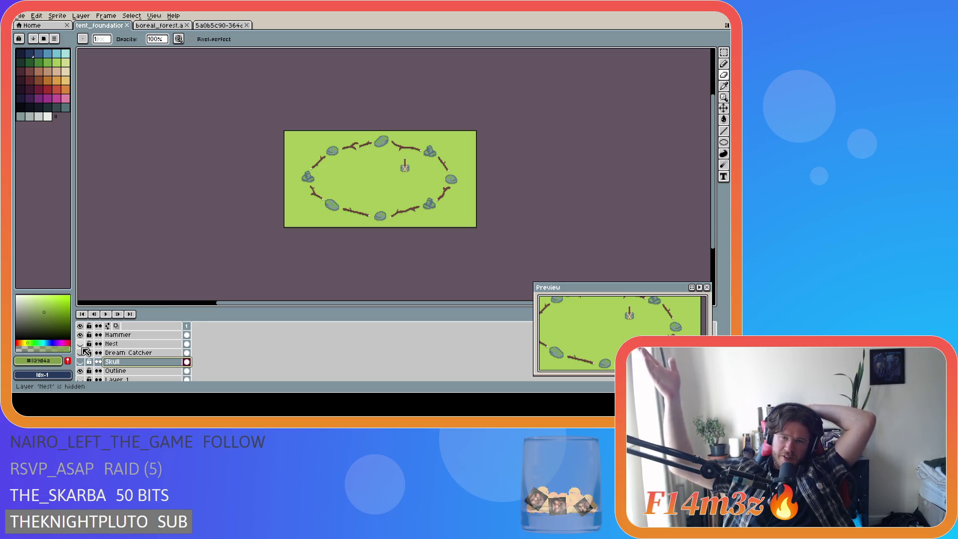
click(81, 352)
click(81, 361)
click(82, 361)
click(81, 353)
click(82, 352)
click(82, 344)
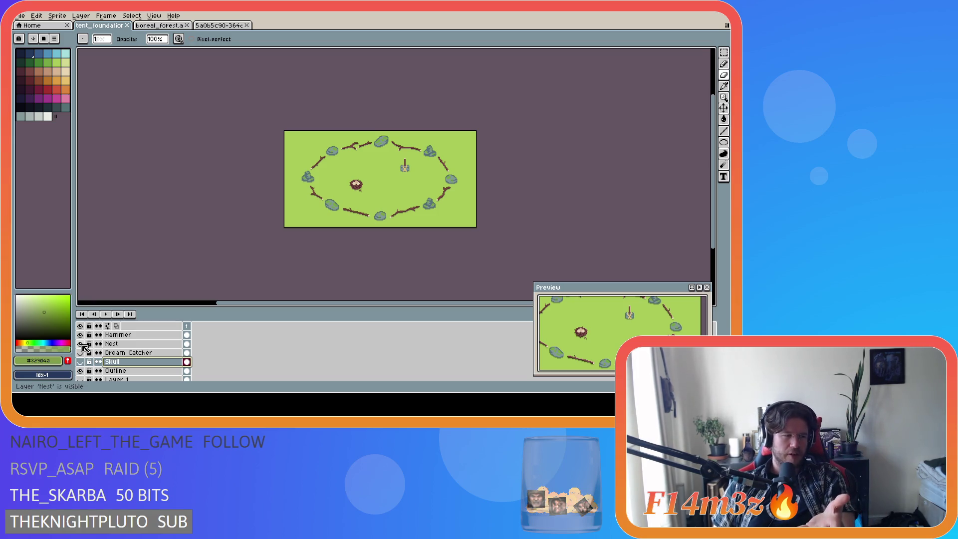
click(80, 343)
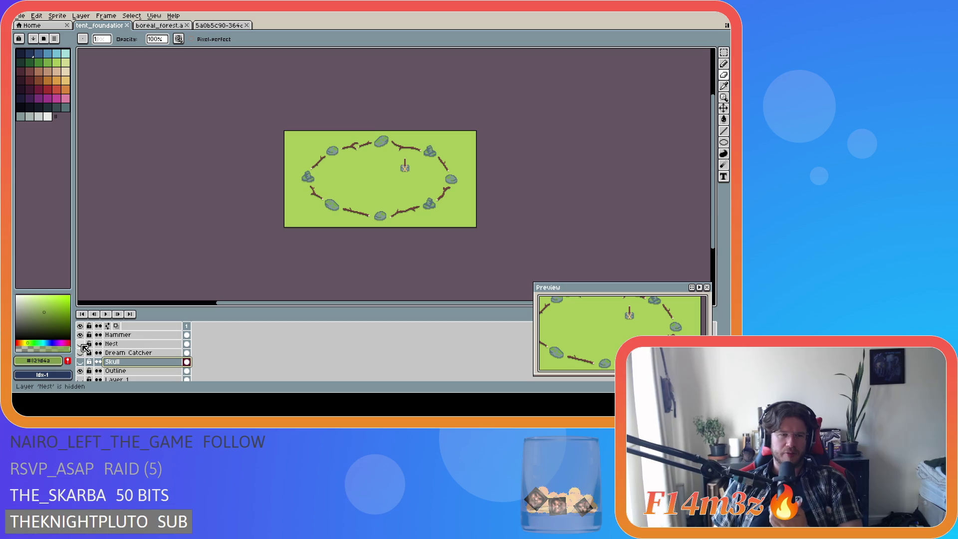
click(80, 343)
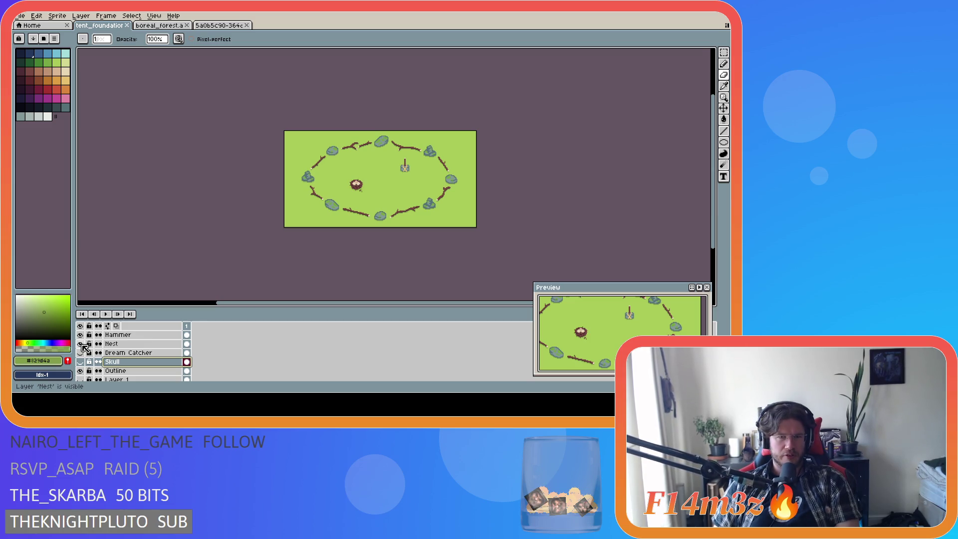
Step: Swap the nest for the dream catcher and back again
click(80, 343)
click(80, 361)
click(80, 361)
click(80, 352)
click(80, 352)
click(80, 343)
Step: Hide the nest and dream catcher, flash the skull, and leave the nest hidden
click(82, 344)
click(81, 343)
click(82, 344)
click(82, 353)
click(81, 353)
click(81, 361)
click(81, 361)
click(81, 344)
click(81, 343)
click(81, 344)
click(81, 344)
Step: Show the deer skull and briefly hide the rocks-and-branches layer and skull to check them
click(81, 361)
click(82, 379)
click(81, 370)
click(81, 370)
click(81, 361)
click(81, 361)
click(81, 361)
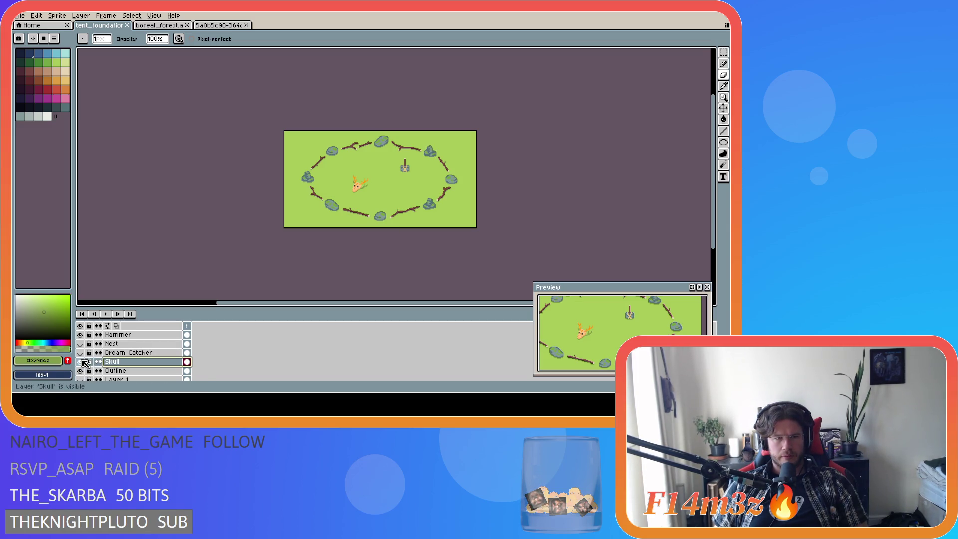
Step: Switch the centrepiece to the dream catcher, then the nest, ending on the dream catcher
click(81, 353)
click(82, 353)
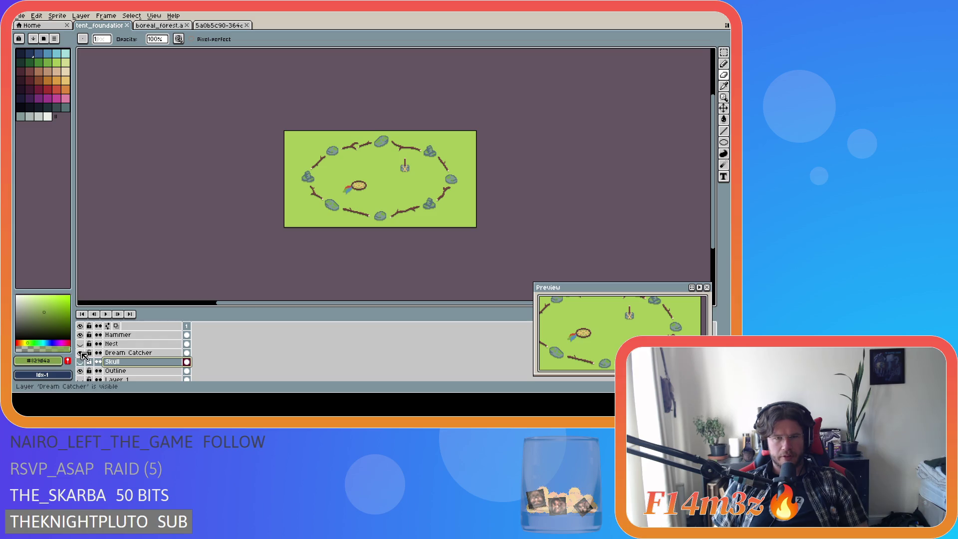
click(81, 353)
click(81, 344)
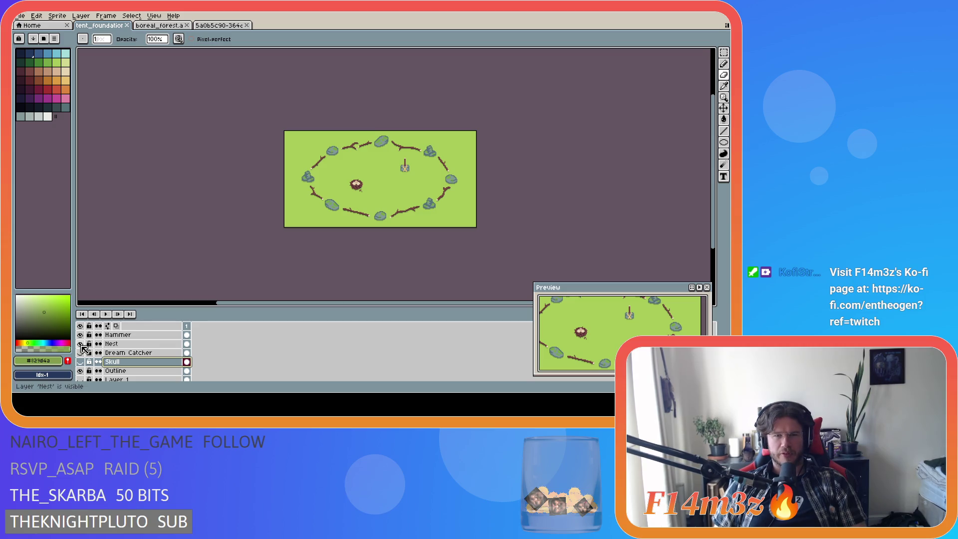
click(81, 344)
click(81, 344)
click(81, 345)
click(81, 352)
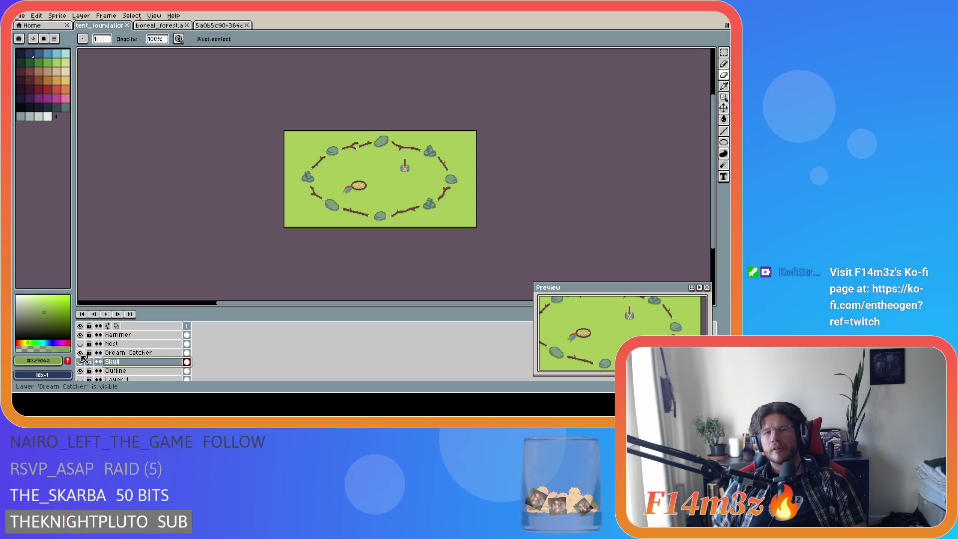
Step: Toggle the pixel grid, test-nudge the dream catcher with the Move tool, and undo it
key(ctrl+apostrophe)
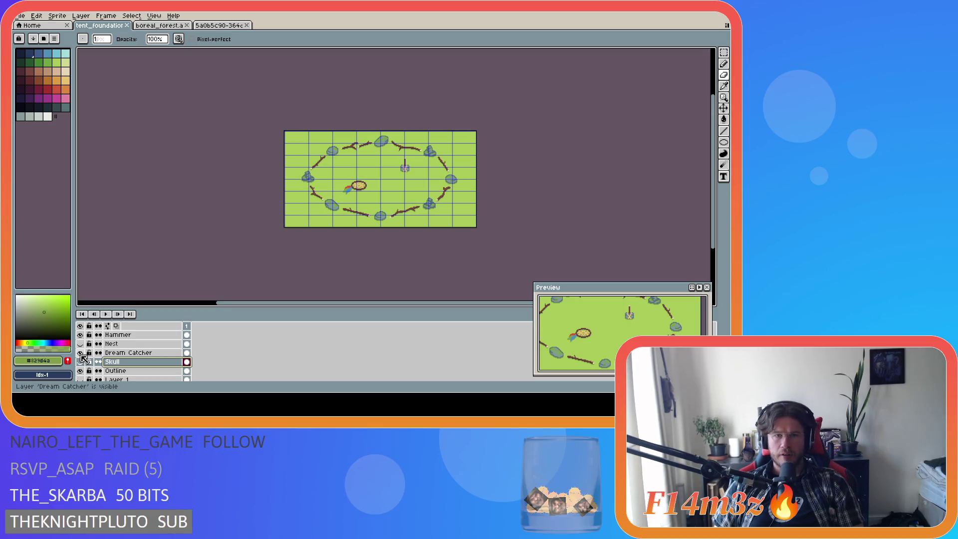
key(ctrl+apostrophe)
key(ctrl+apostrophe)
key(ctrl+apostrophe)
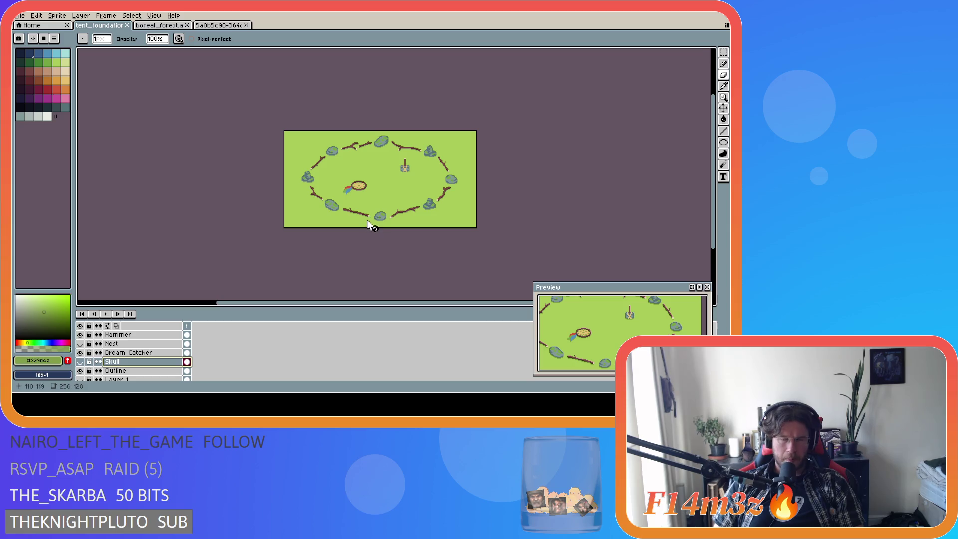
key(v)
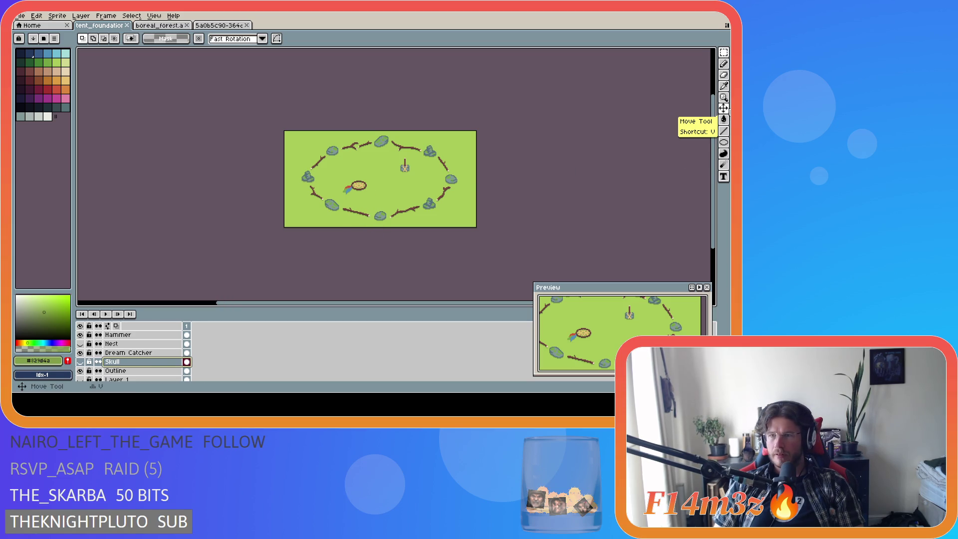
key(v)
drag(361, 191, 363, 193)
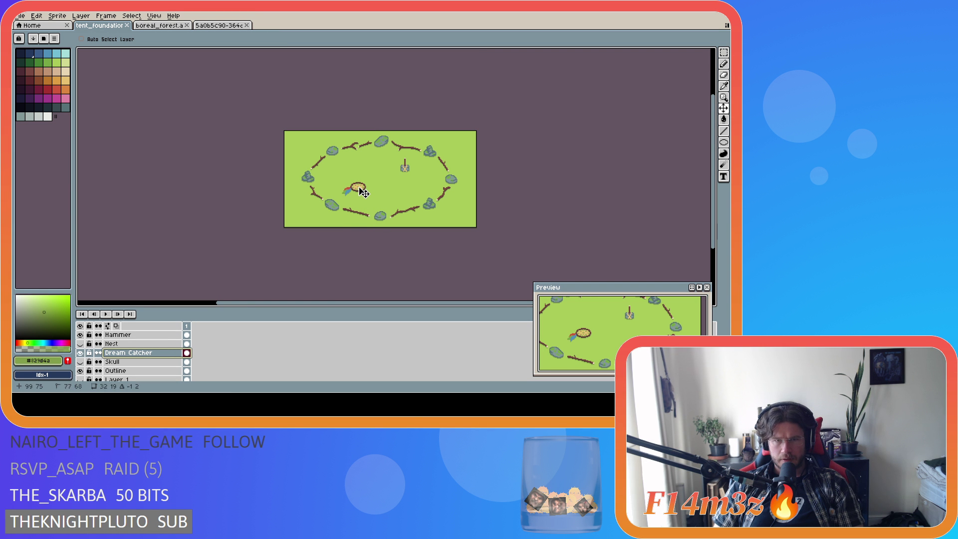
key(ctrl+z)
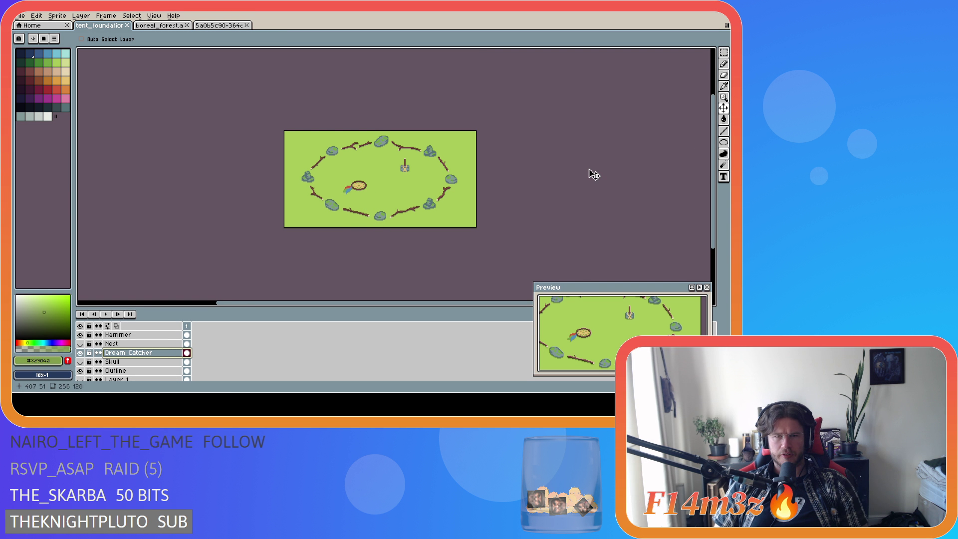
Step: Try the nest and skull again, finishing with the nest in the centre
click(80, 352)
click(80, 343)
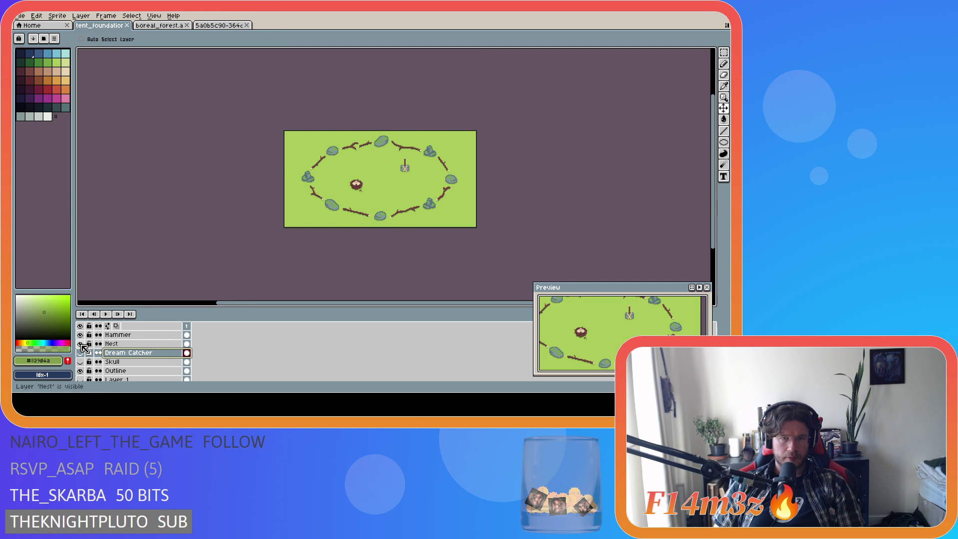
click(80, 344)
click(81, 361)
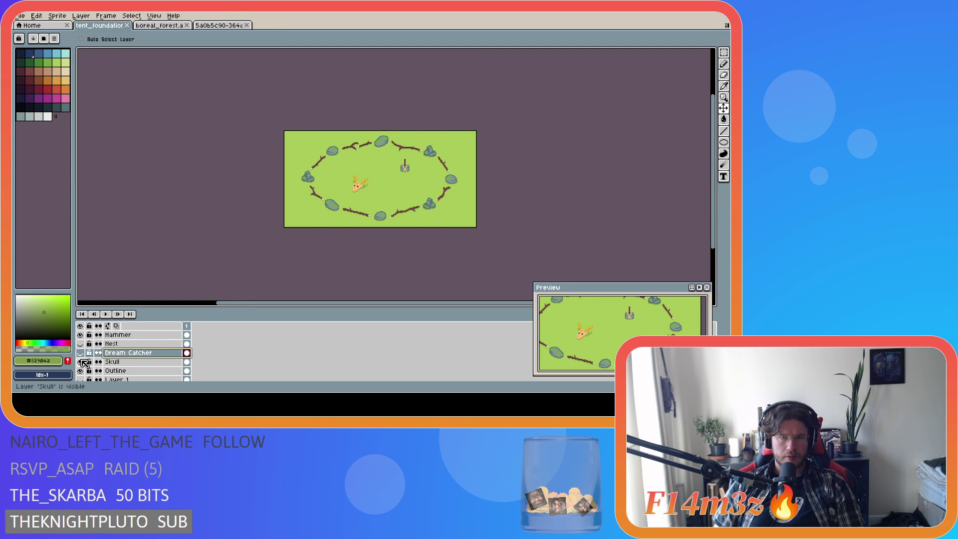
click(81, 361)
click(81, 353)
click(81, 344)
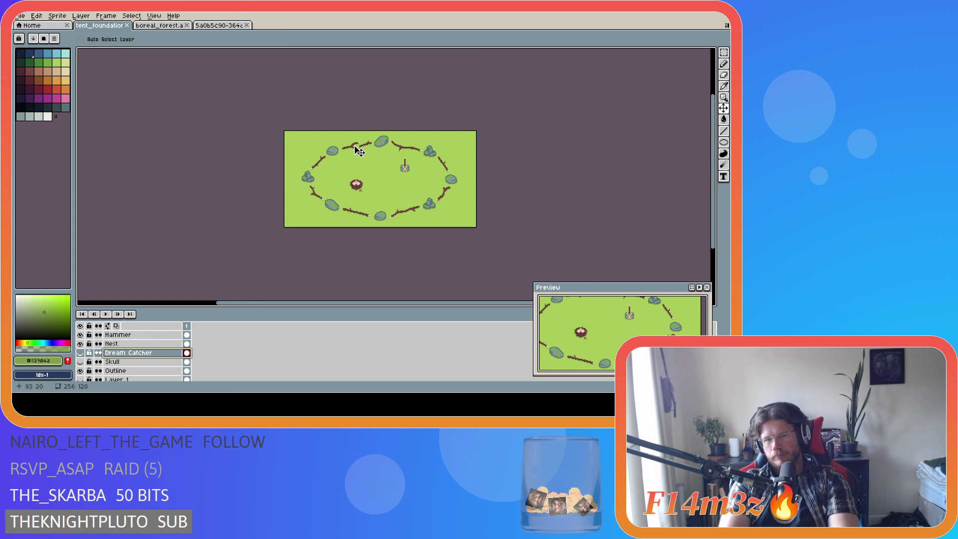
Step: Hide Layer 3's green background so the nest foundation shows over the checkerboard
key(ctrl+z)
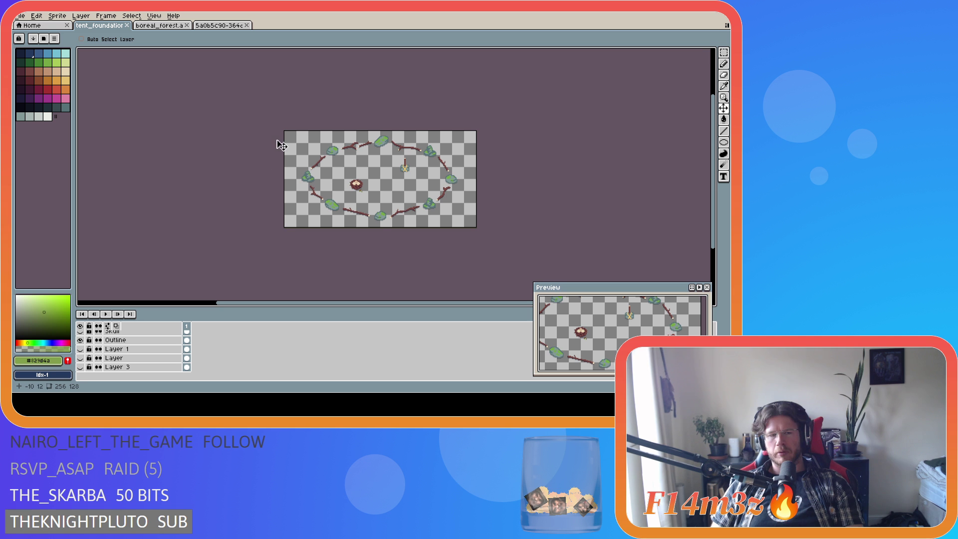
Step: Show the green background, toggle the pixel grid, and save tent_foundation.ase
click(80, 367)
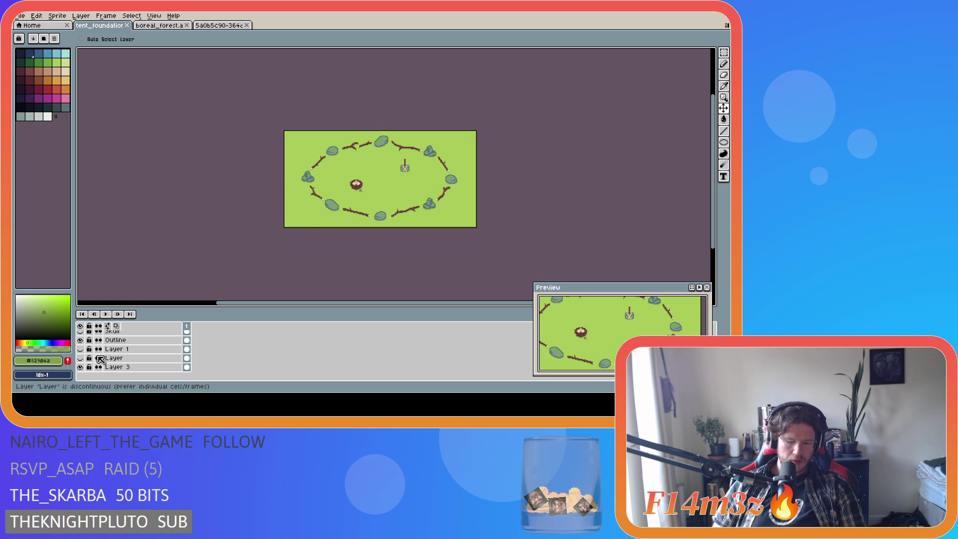
key(ctrl+apostrophe)
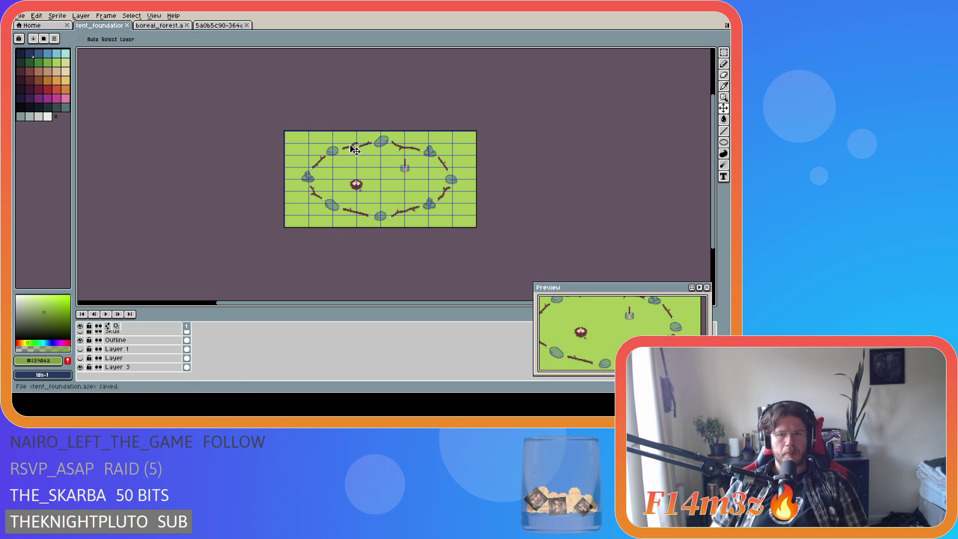
key(ctrl+s)
key(ctrl+apostrophe)
key(g)
key(Escape)
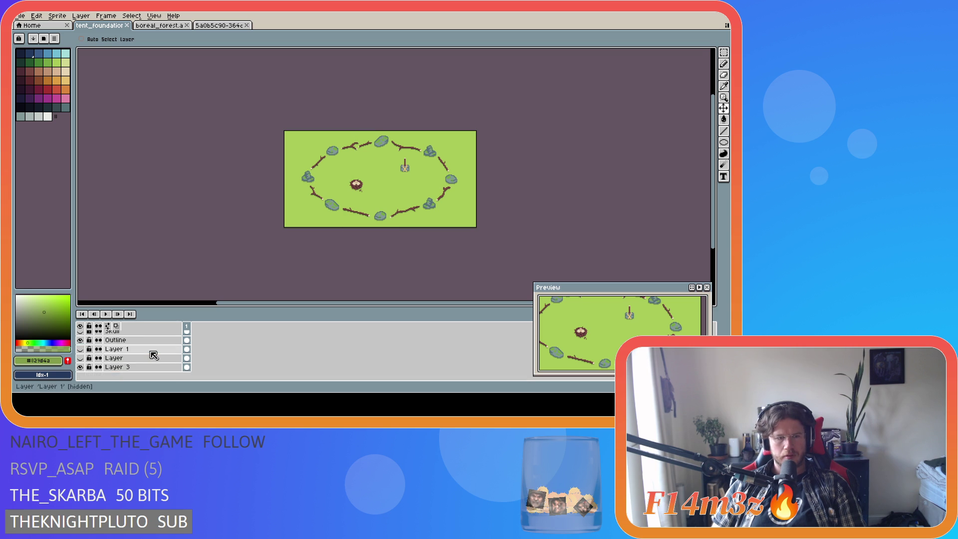
Step: Hide the green Layer 3 background and the Door Skull layer
click(80, 367)
scroll(150, 371, up, 3)
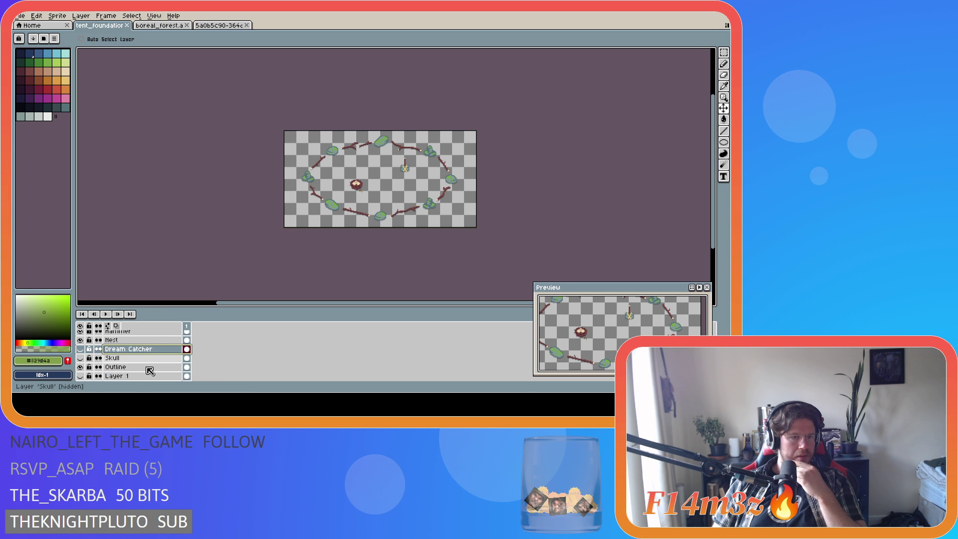
scroll(137, 340, up, 1)
click(80, 335)
scroll(158, 366, down, 1)
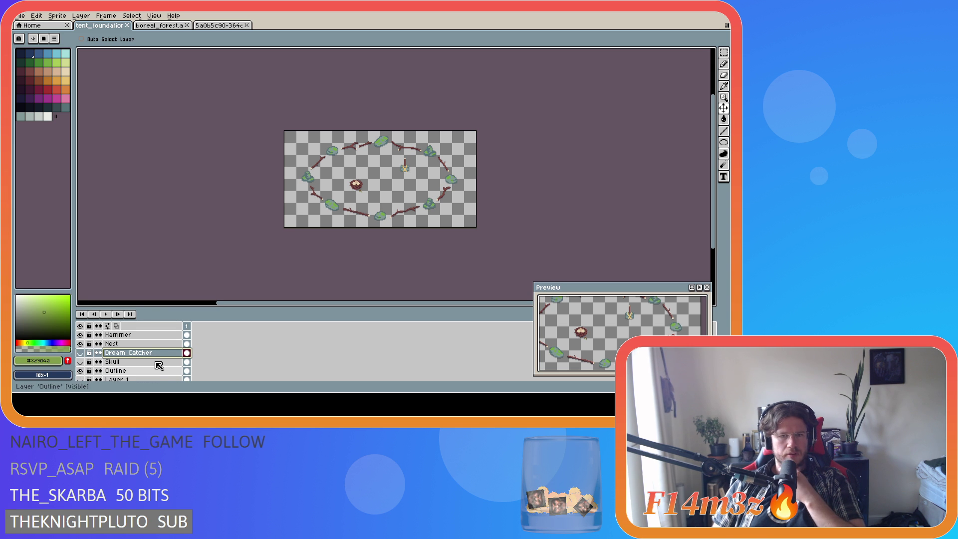
scroll(159, 366, down, 1)
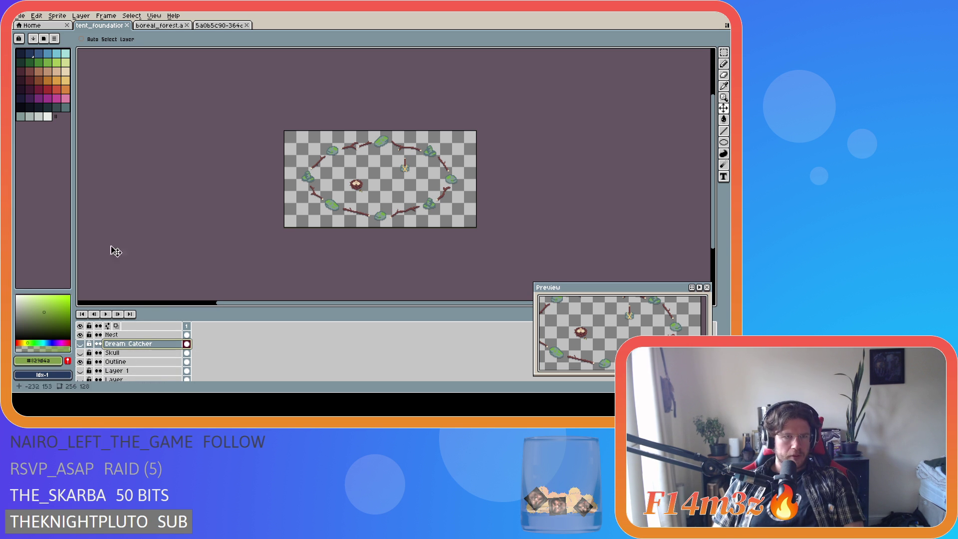
Step: Open Export As and browse for the Final\creche_foundation.png output location
key(ctrl+shift+e)
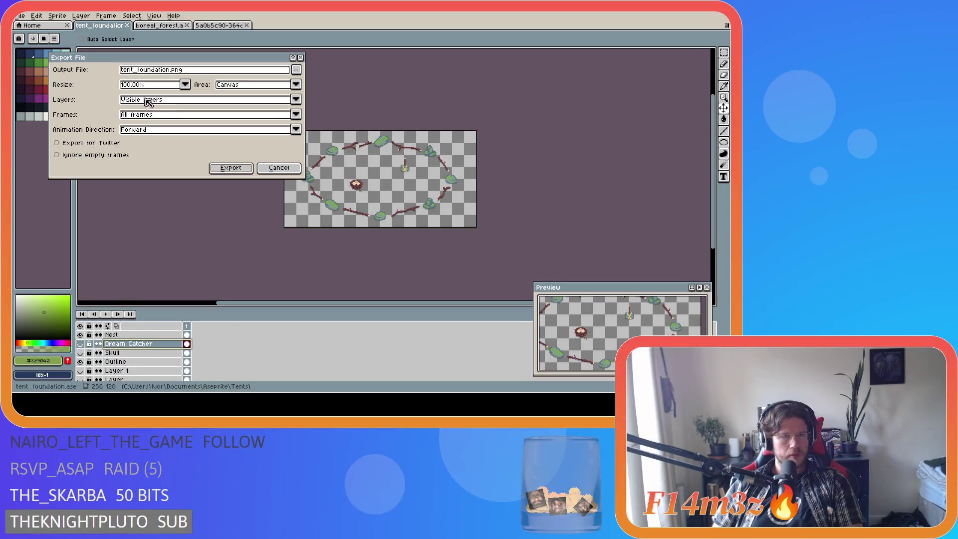
click(297, 70)
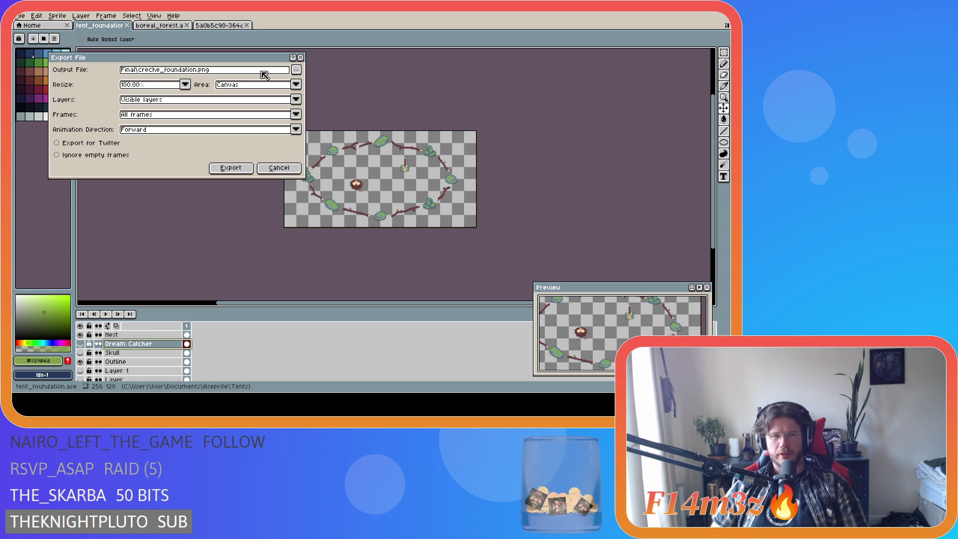
Step: Export creche_foundation.png, then swap the nest for the dream catcher
click(246, 170)
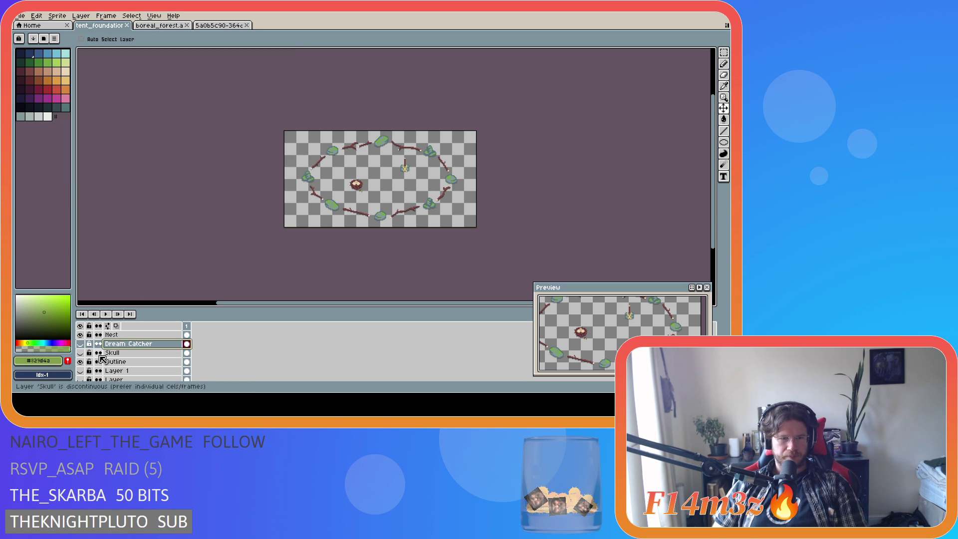
scroll(89, 348, up, 1)
click(79, 343)
click(80, 352)
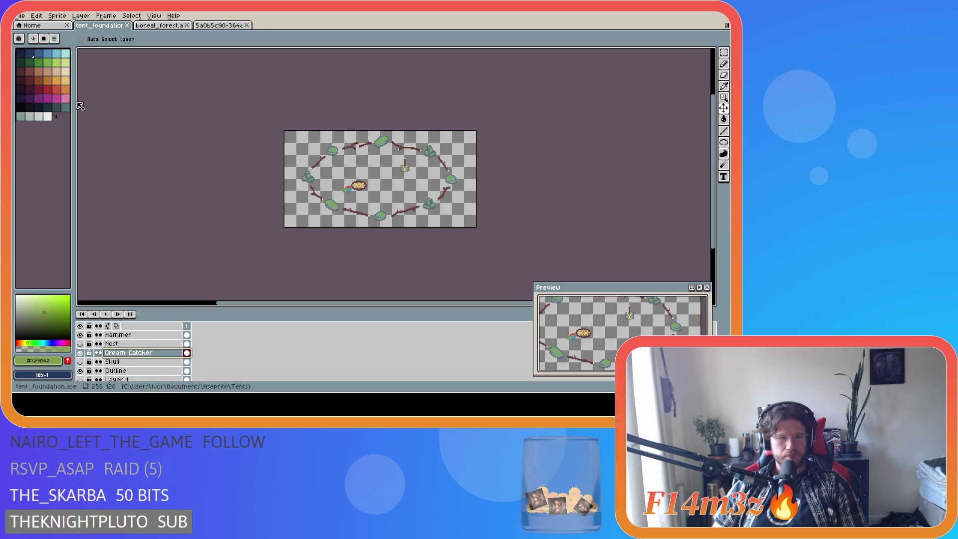
Step: Export the dream catcher version as tent_sleeping_foundation.png, then show the skull instead
click(22, 18)
mouse_move(65, 95)
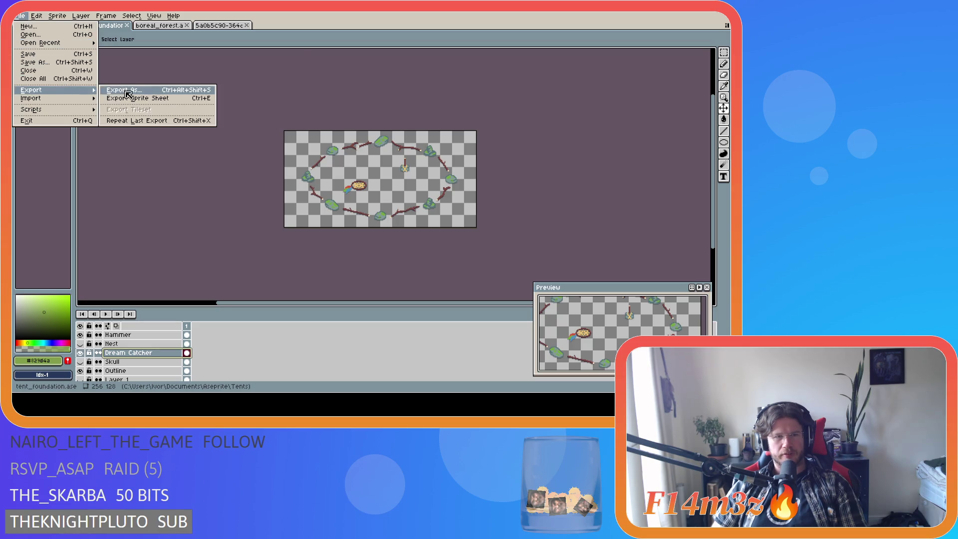
click(129, 94)
click(296, 70)
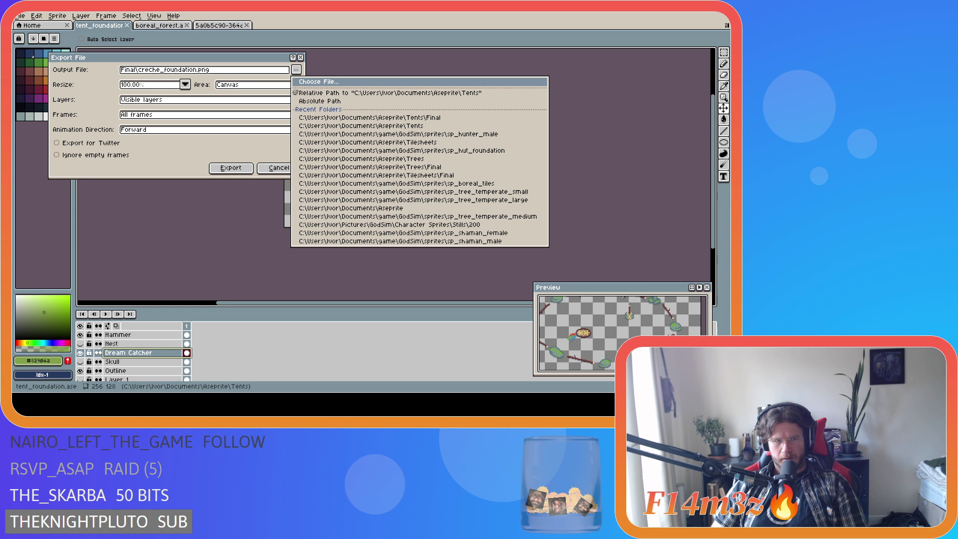
click(232, 168)
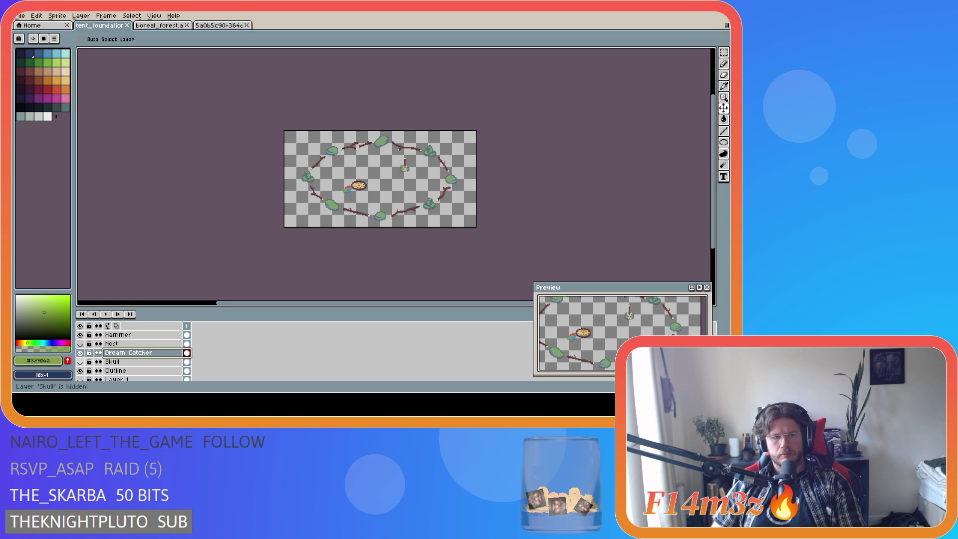
click(80, 352)
click(80, 362)
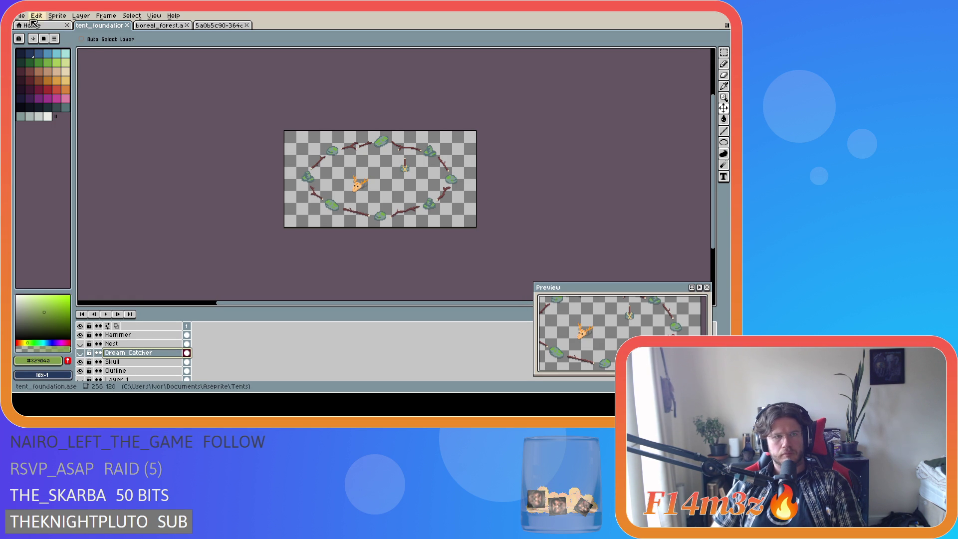
Step: Start an Export As of the skull version, renaming the output to tent_store_foundation.png
click(22, 16)
mouse_move(30, 90)
click(118, 92)
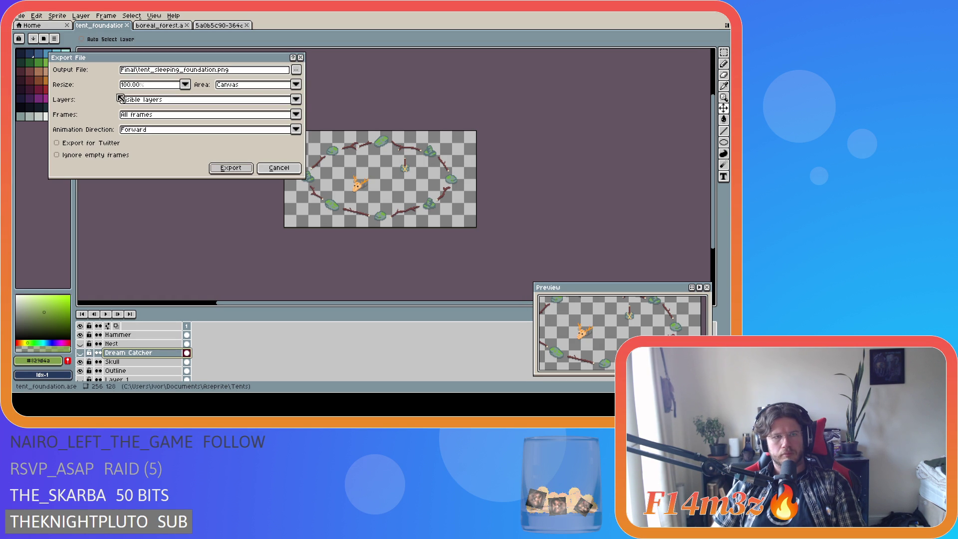
click(296, 70)
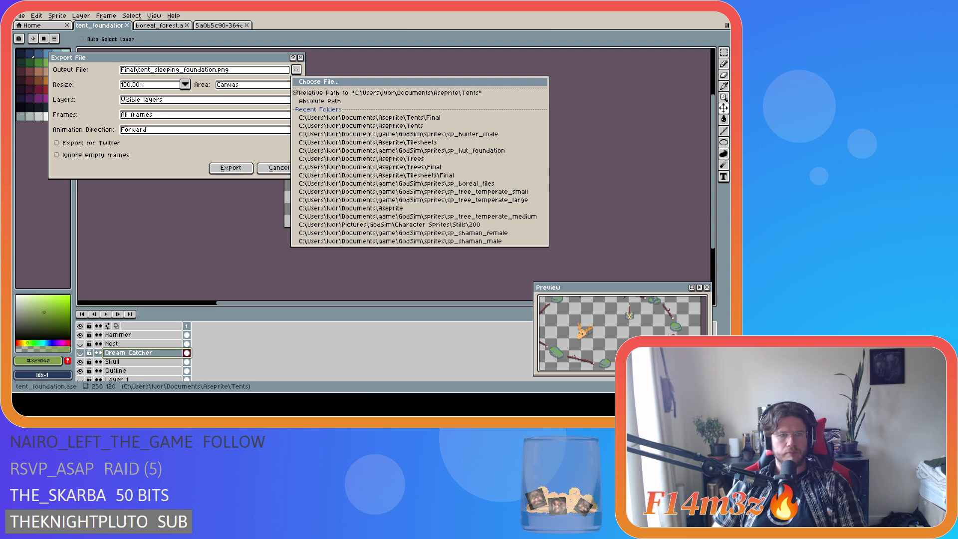
key(Escape)
text(store)
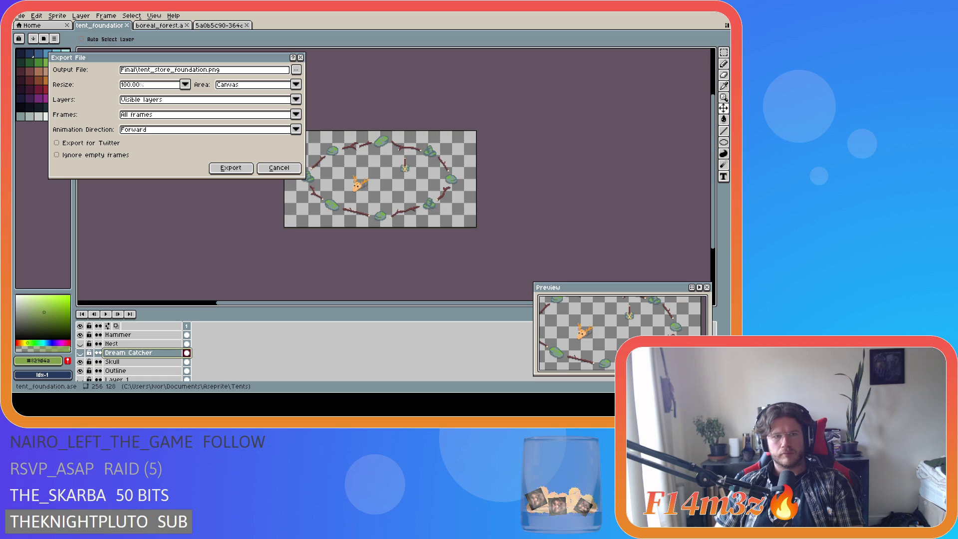
Step: Export the skull foundation to Final\tent_store_foundation.png
click(230, 168)
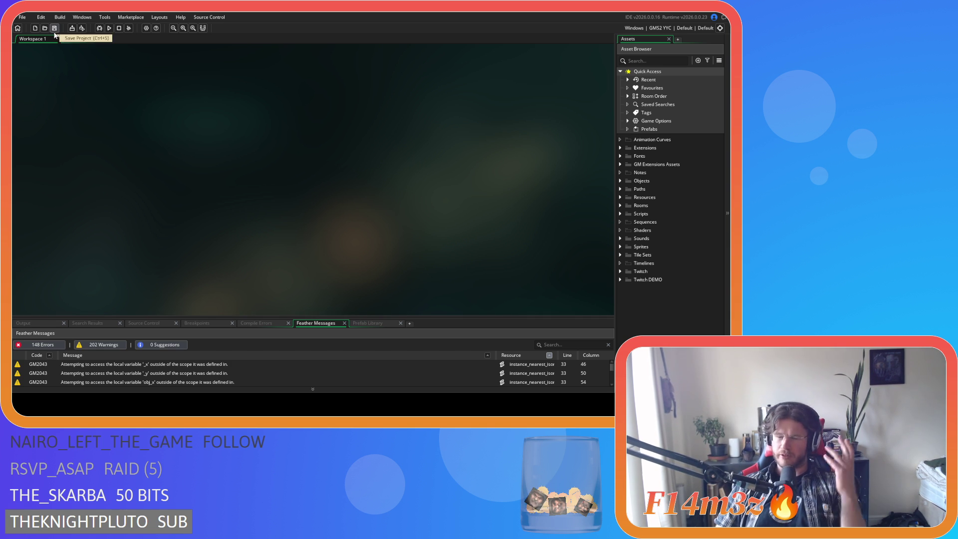
Step: Expand Sprites > Constructs to list sp_hut_foundation, sp_portal, sp_shrine and sp_wolfden
click(621, 247)
scroll(653, 299, down, 2)
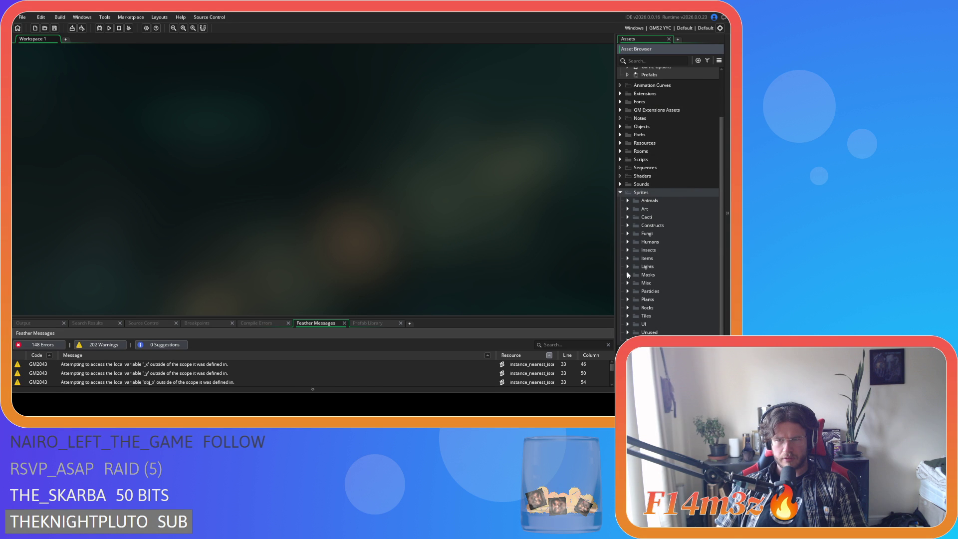
click(627, 225)
scroll(628, 229, down, 5)
scroll(628, 228, up, 1)
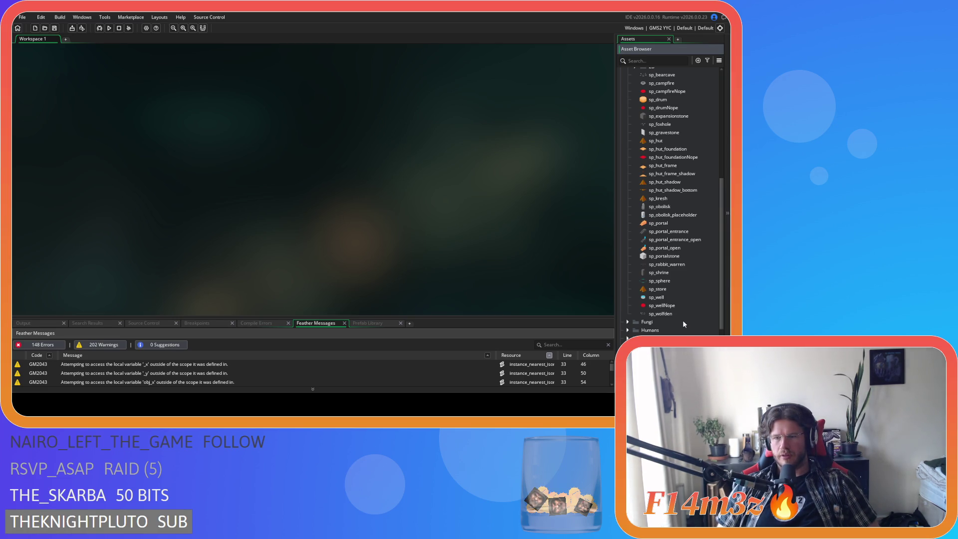
Step: Duplicate sp_hut_foundation as sp_tent_store_foundation and open the new 192×96 sprite
click(669, 149)
key(ctrl+d)
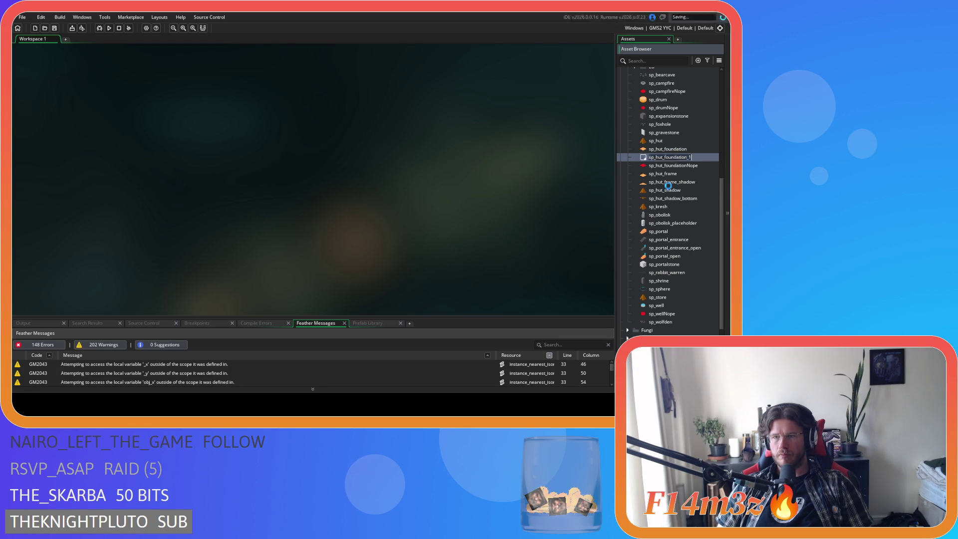
text(sdc)
key(BackSpace)
key(BackSpace)
key(BackSpace)
text(sp_tent_)
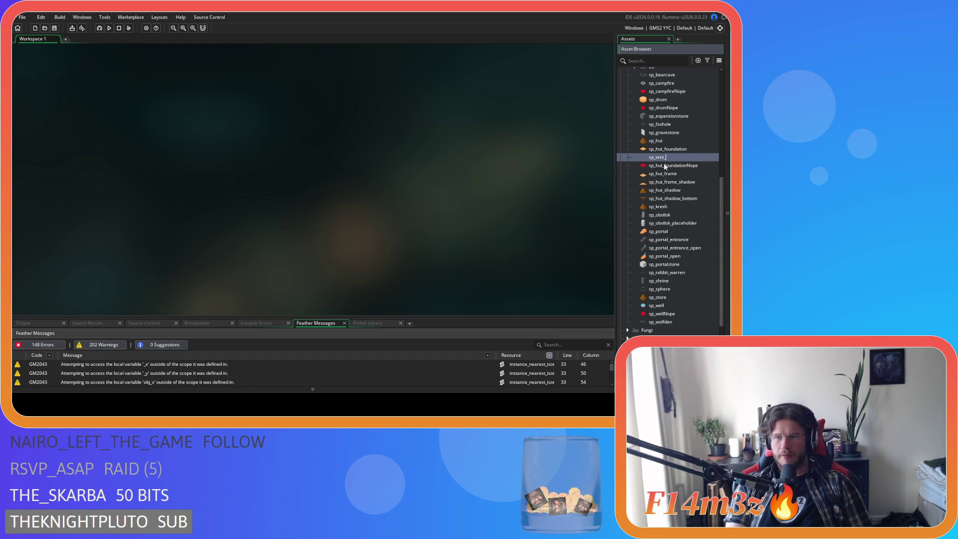
text(store)
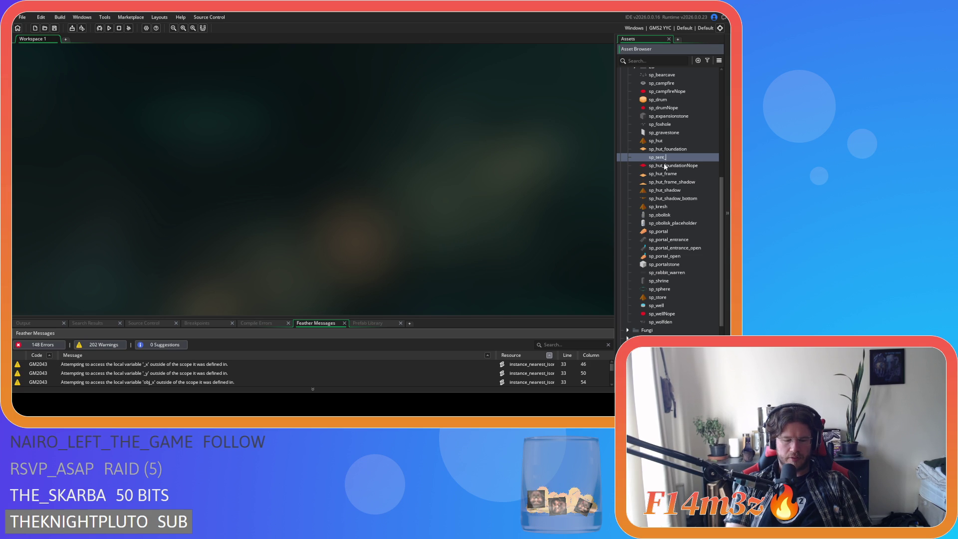
text(_foundation)
key(Return)
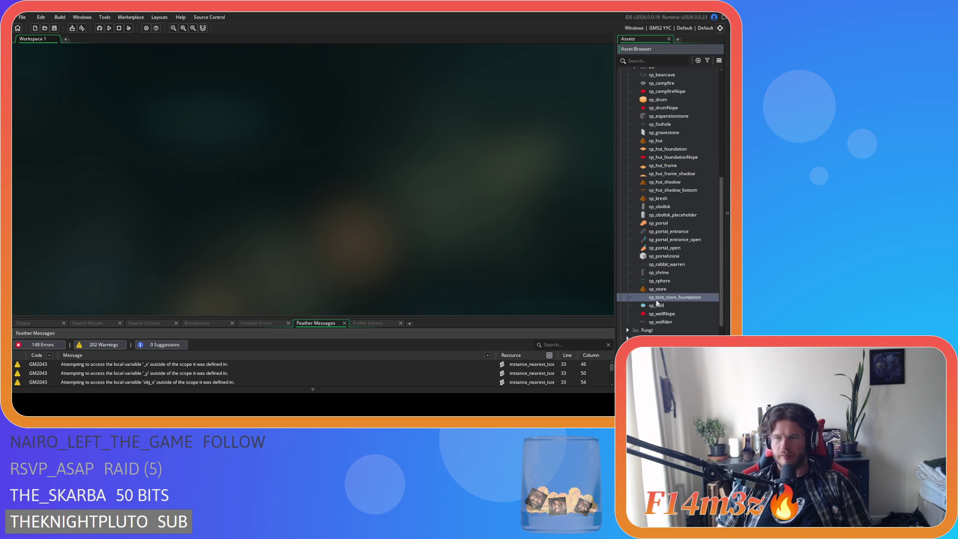
double_click(671, 297)
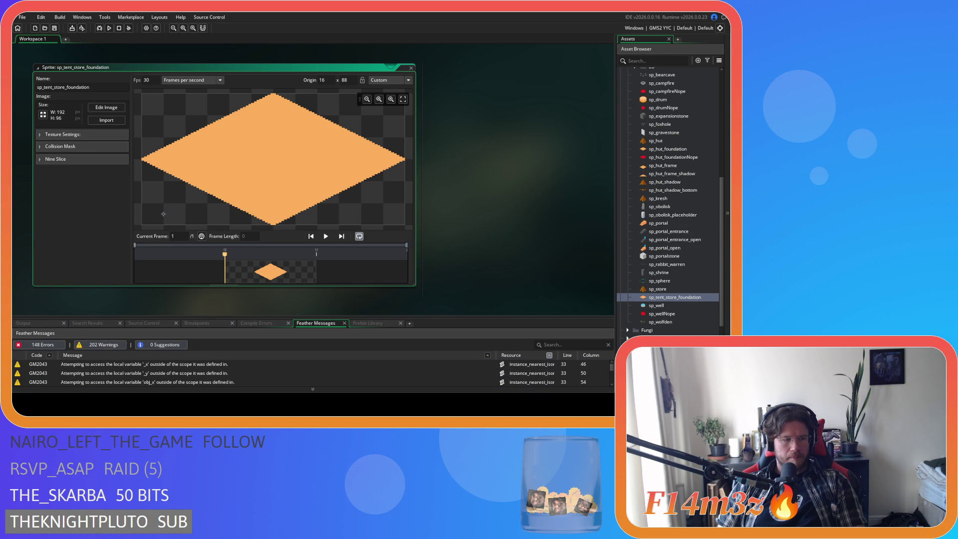
Step: Import the 256×128 ring-of-rocks PNG into sp_tent_store_foundation, replacing its image
click(150, 373)
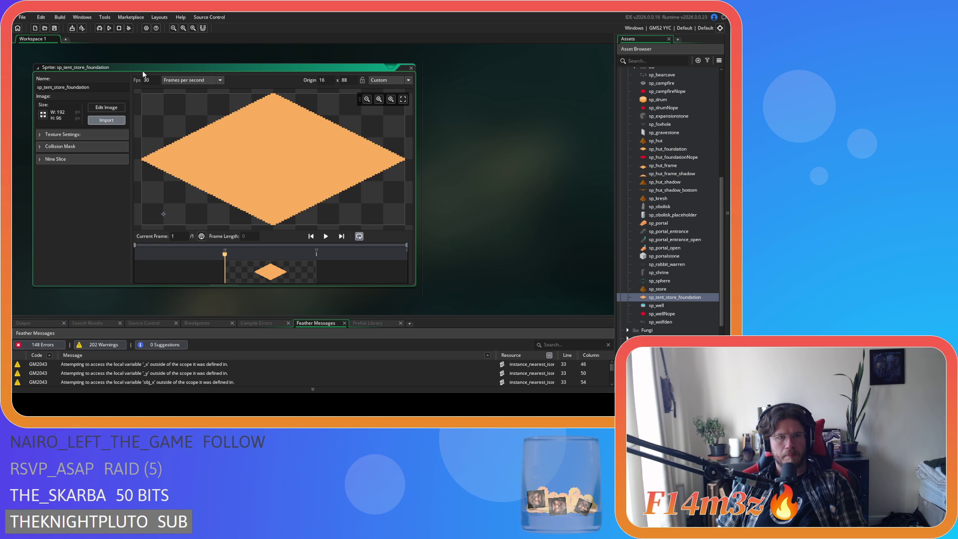
click(96, 120)
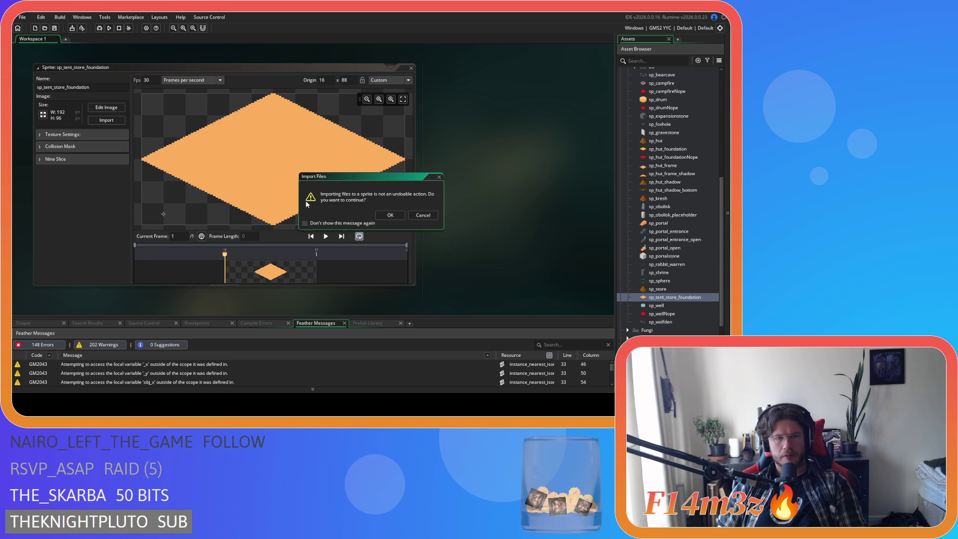
click(390, 215)
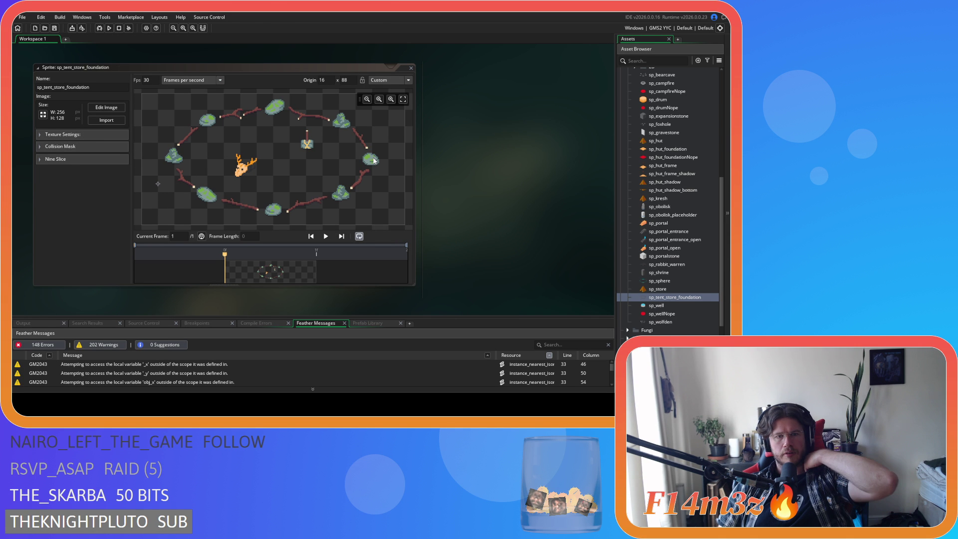
Step: Set the origin to Bottom Left, then X 16 and Y 112, and close the editor
click(408, 80)
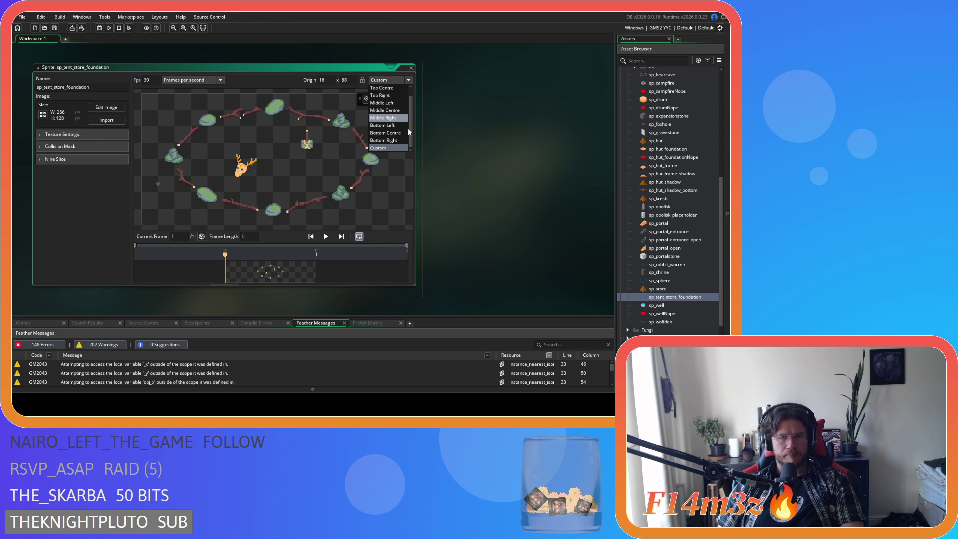
click(399, 125)
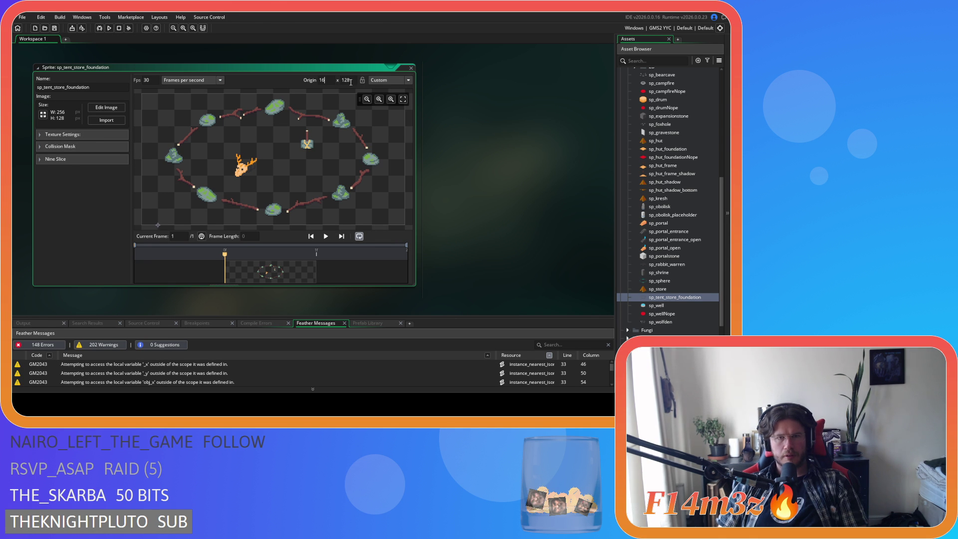
drag(309, 84, 558, 157)
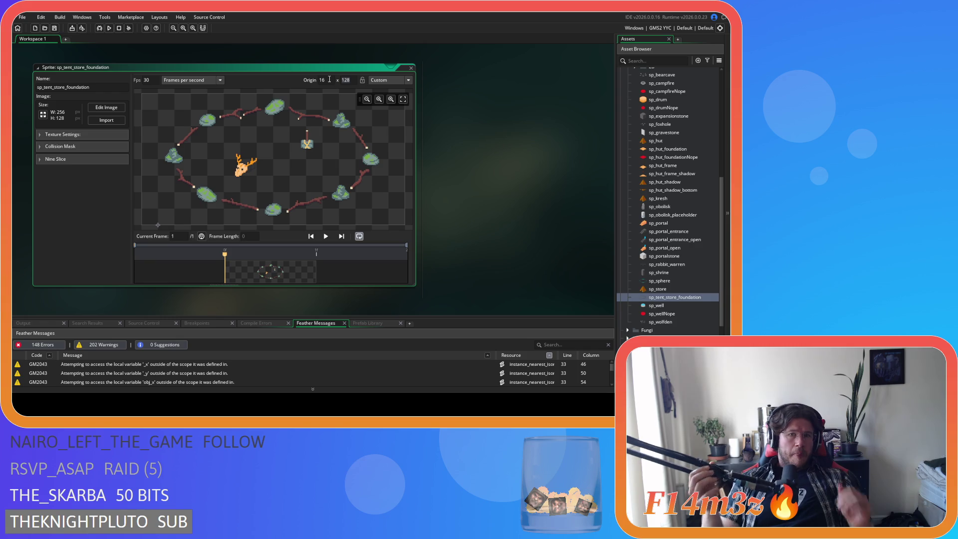
key(Delete)
key(Delete)
key(Delete)
text(112)
key(Return)
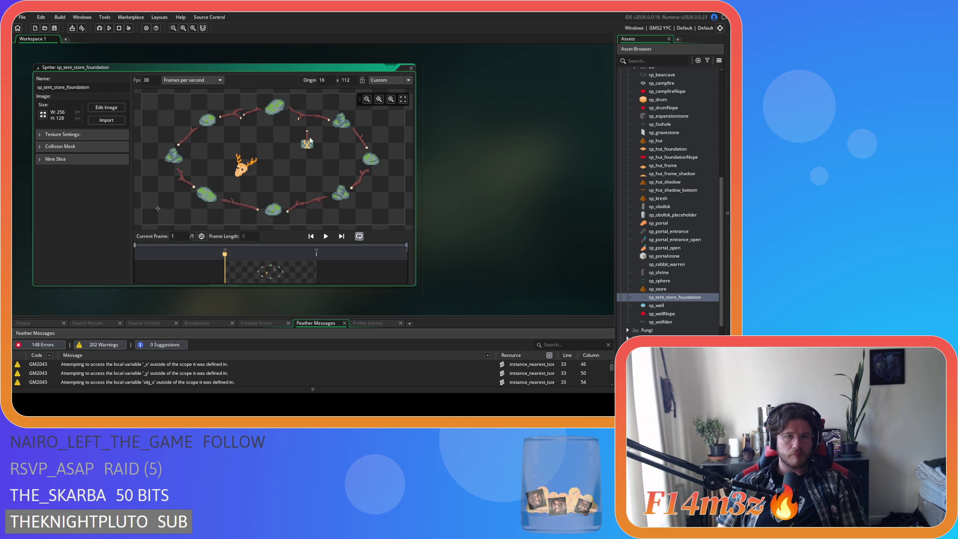
click(410, 68)
Step: Duplicate sp_tent_store_foundation and rename the copy sp_tent_creche_foundation
key(ctrl+d)
key(BackSpace)
key(BackSpace)
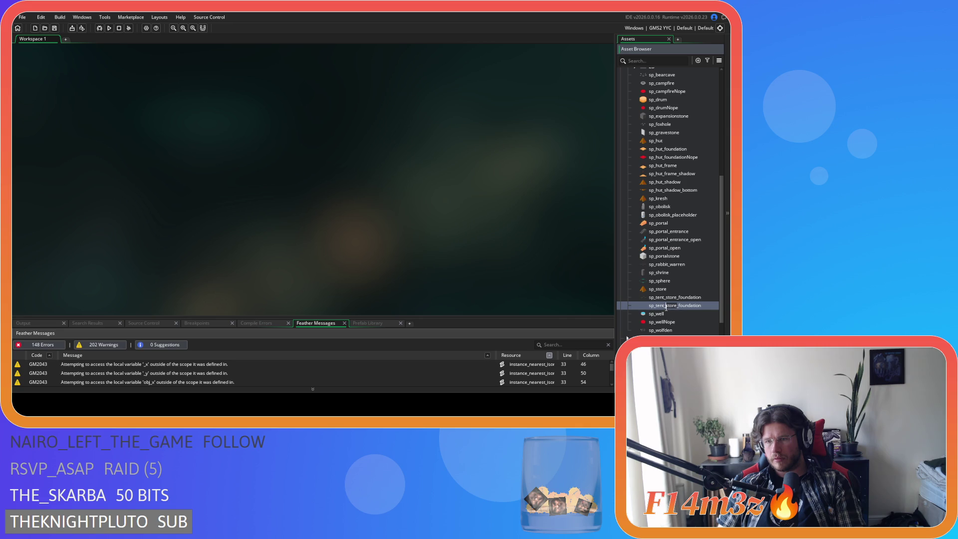
key(Left)
key(Left)
key(Left)
key(BackSpace)
key(BackSpace)
key(BackSpace)
text(creche)
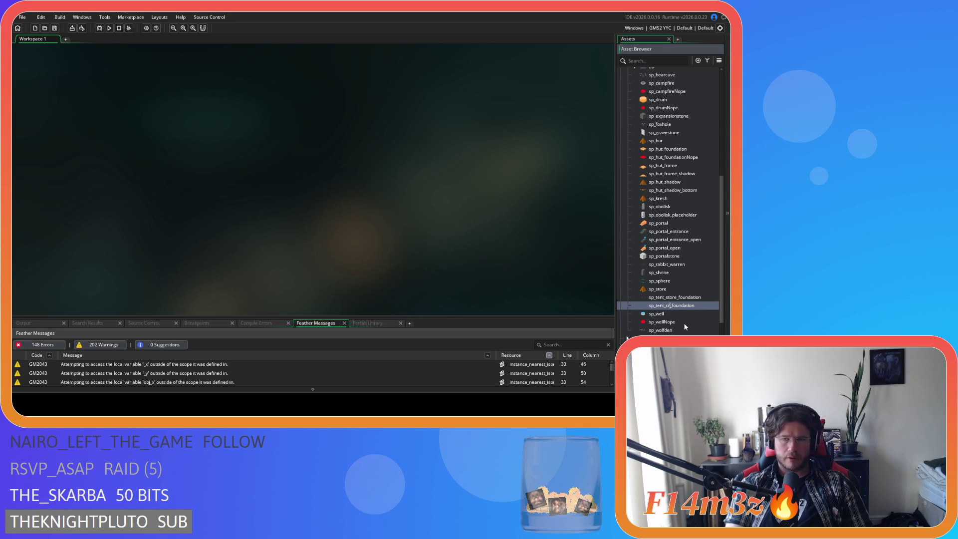
key(Return)
Step: Import the nest-centred ring PNG into sp_tent_creche_foundation and check it in the Image Editor
double_click(676, 297)
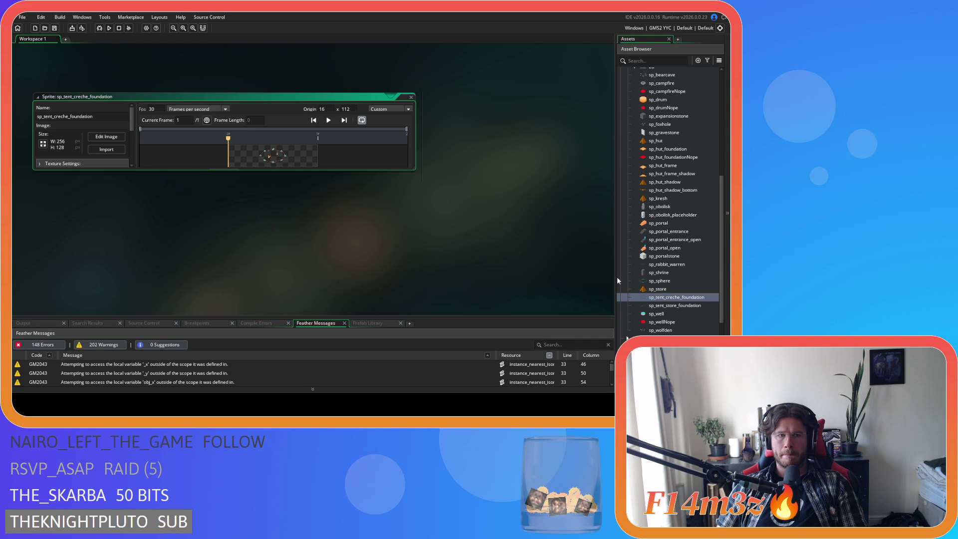
click(106, 120)
click(390, 215)
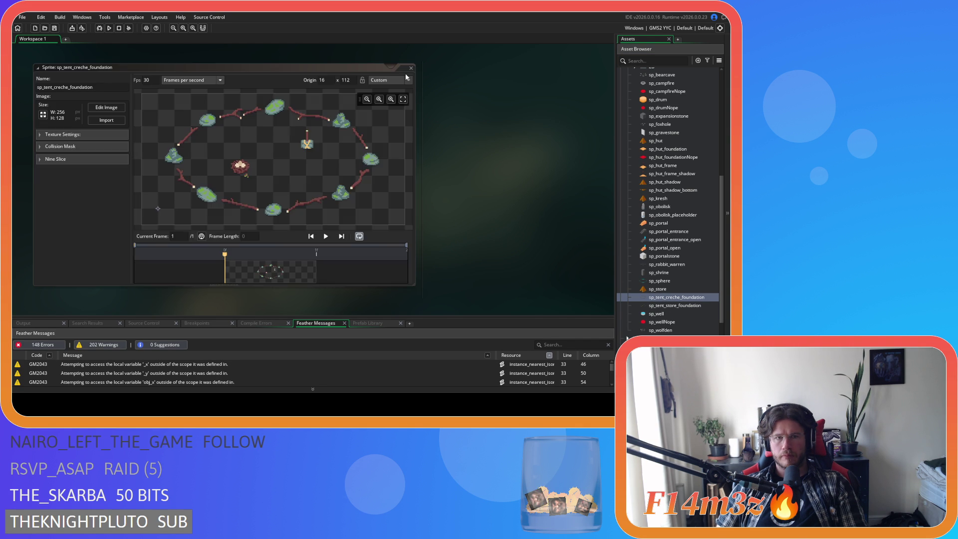
scroll(244, 131, up, 5)
double_click(257, 198)
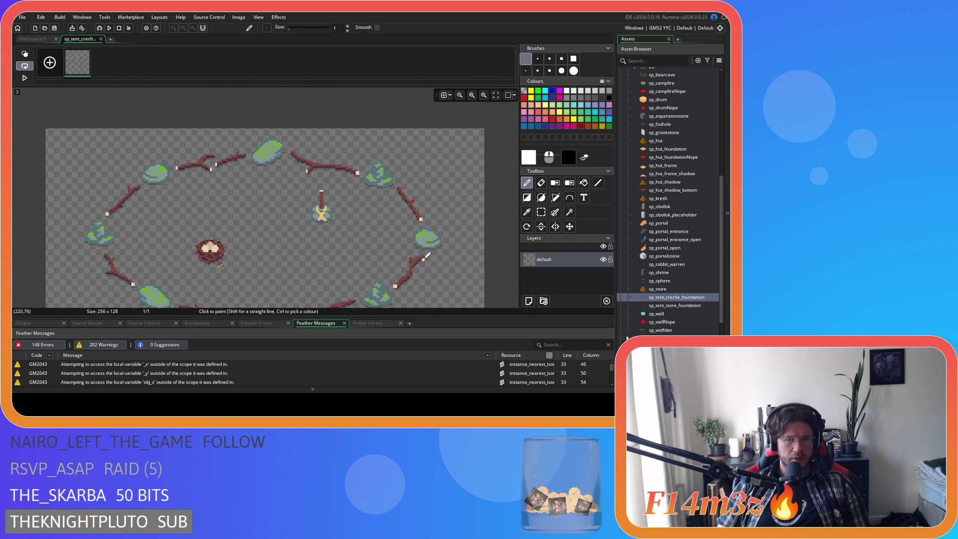
scroll(419, 225, up, 5)
click(101, 39)
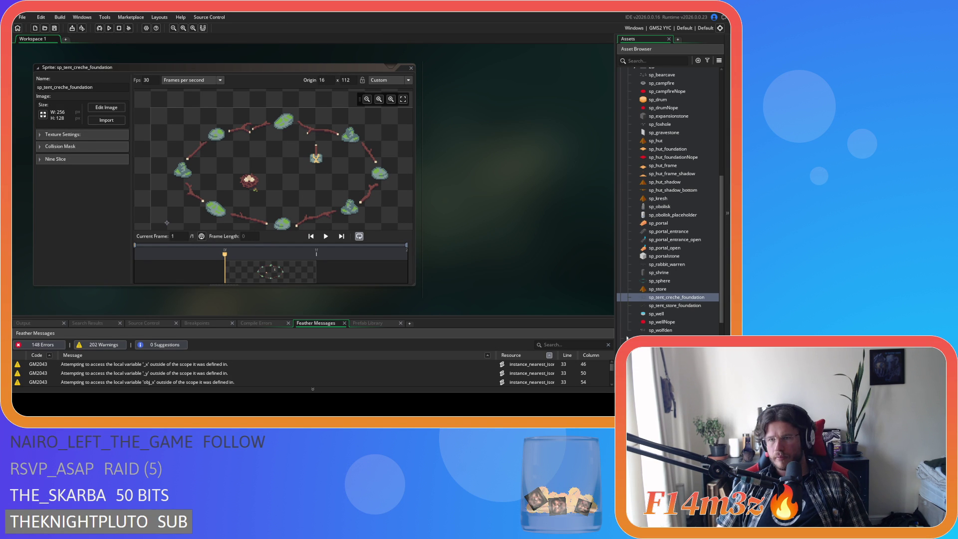
Step: Open tent_foundation.ase in Aseprite, hide the Skull layer and show the Nest layer
key(alt+Tab)
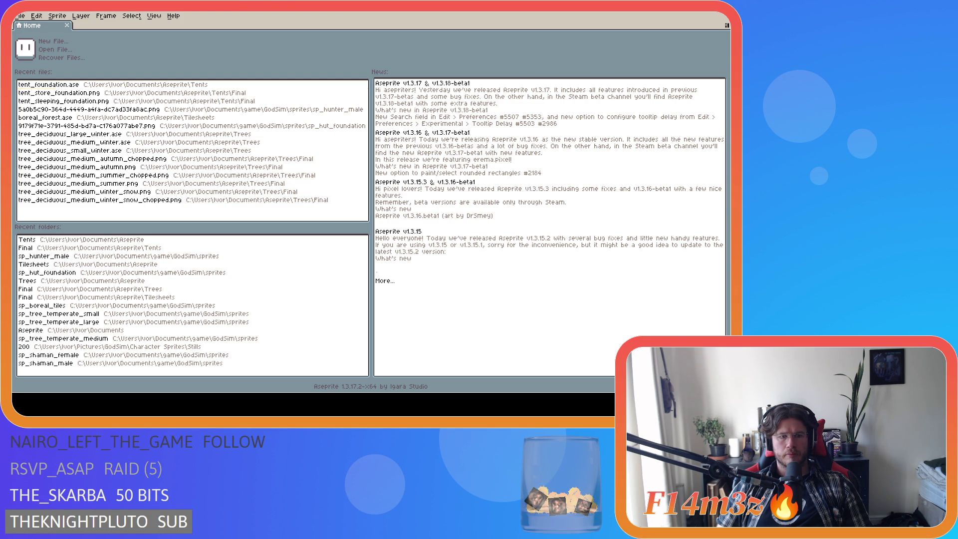
click(48, 85)
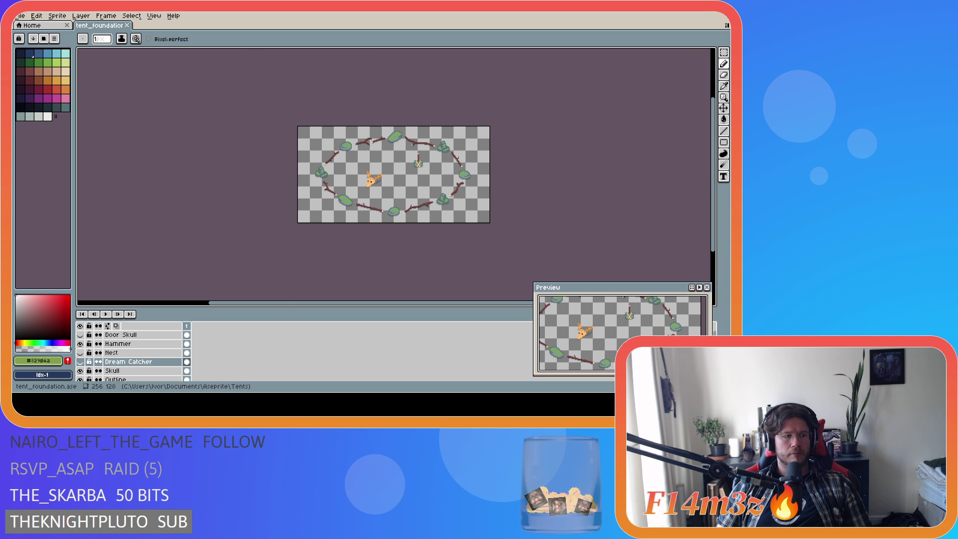
click(80, 370)
click(81, 362)
click(80, 362)
click(80, 353)
scroll(369, 209, up, 5)
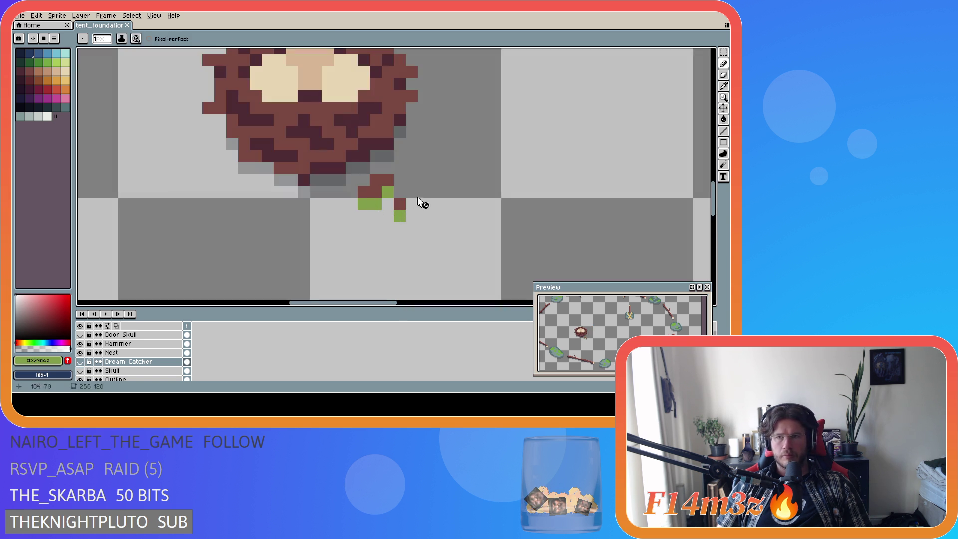
Step: On the Nest layer, turn the green pixels under the nest into grey shadow
click(141, 356)
click(364, 203)
click(375, 203)
click(387, 191)
click(400, 216)
click(364, 203)
click(375, 203)
click(399, 216)
Step: Save the file, export a PNG to the Final folder, and close the document
key(ctrl+s)
click(20, 16)
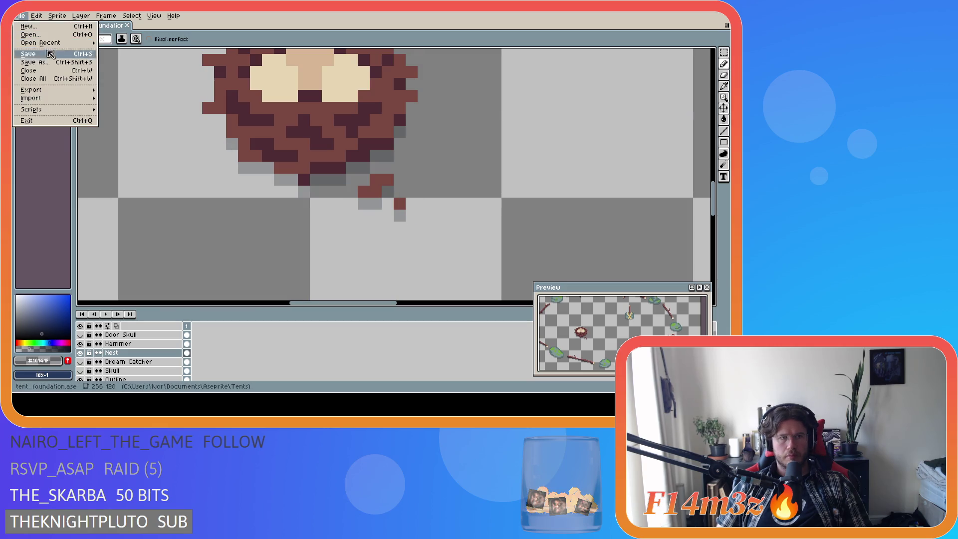
mouse_move(57, 91)
click(105, 90)
click(295, 70)
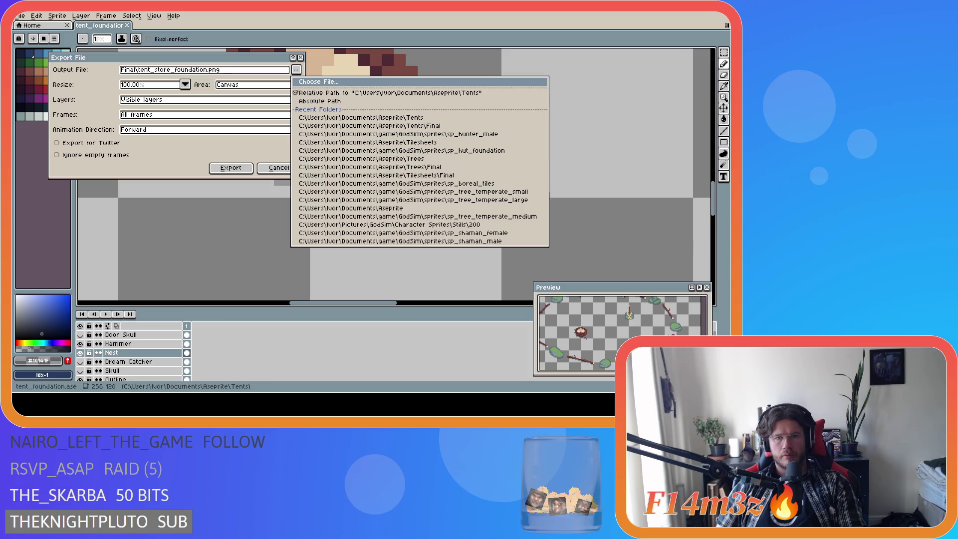
click(348, 208)
click(230, 167)
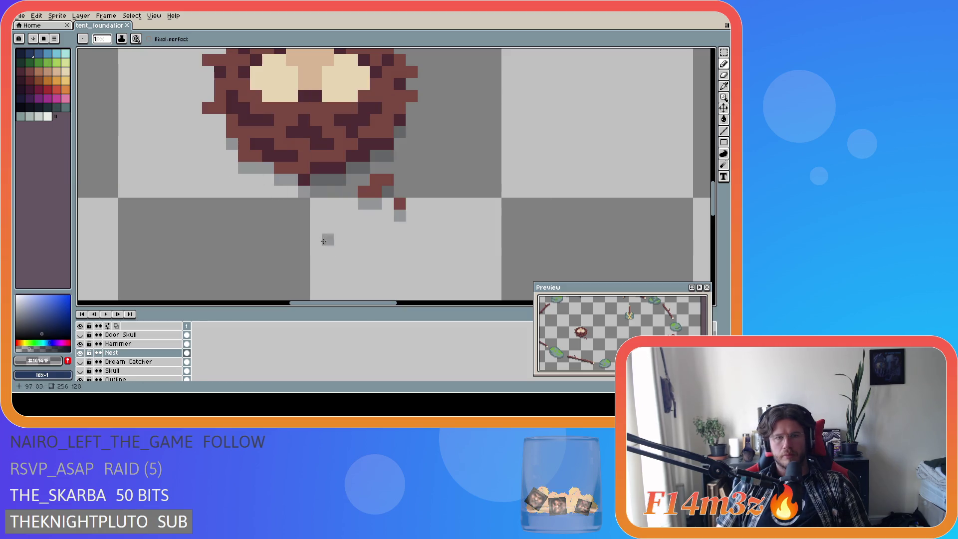
click(127, 25)
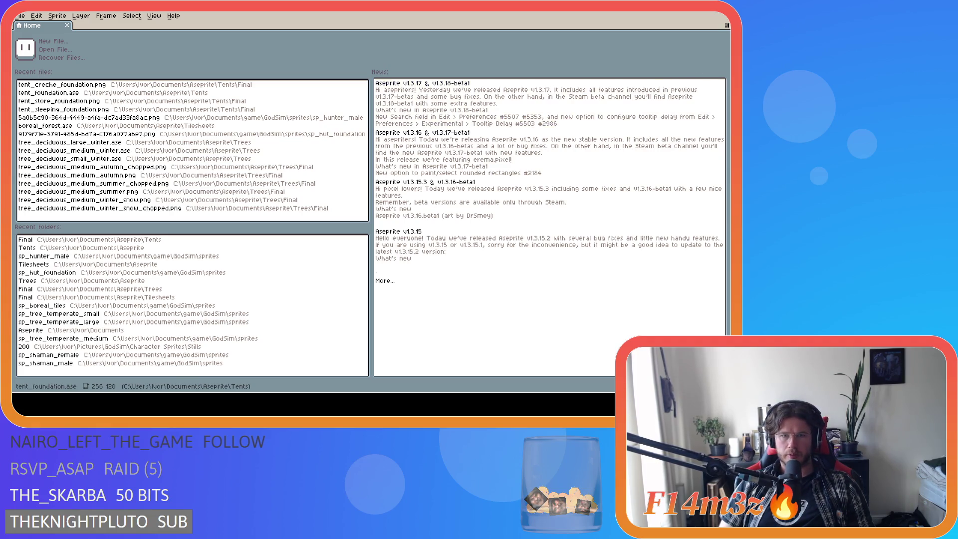
Step: Start a new Entheogen game, accepting the season and Beginner Island prompts
key(alt+Tab)
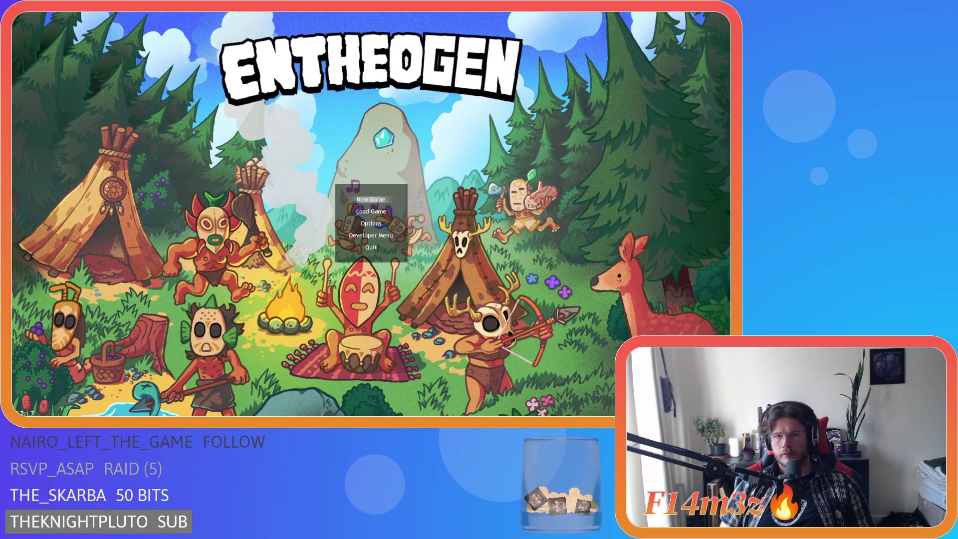
key(Down)
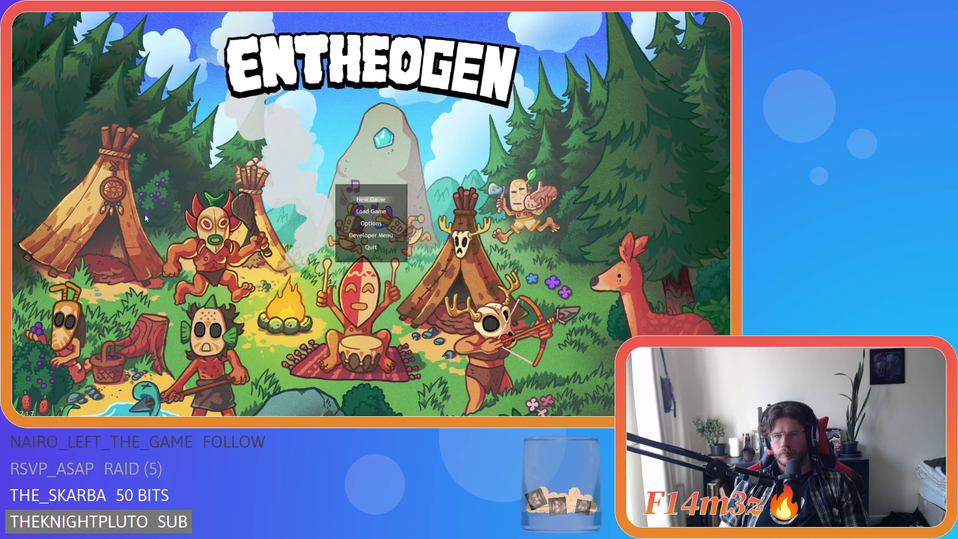
key(Return)
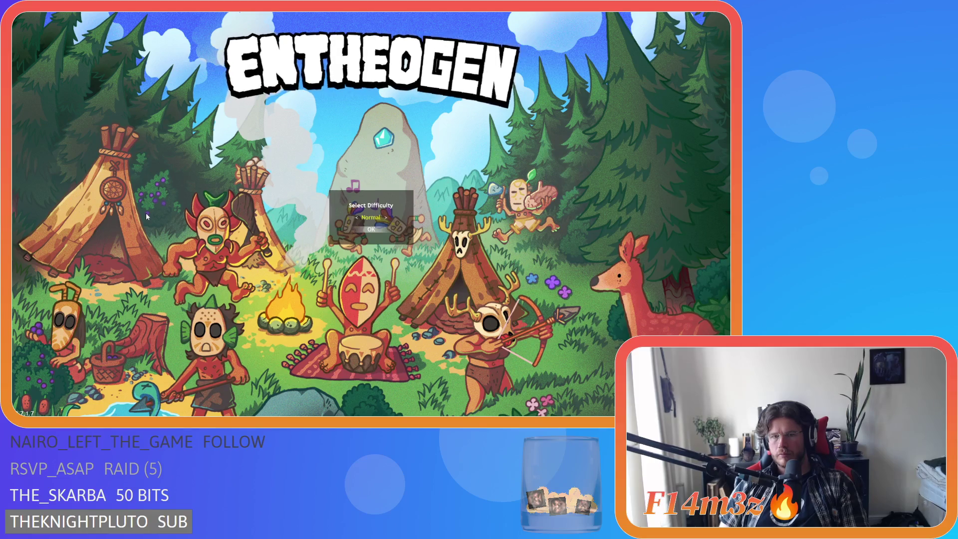
key(Return)
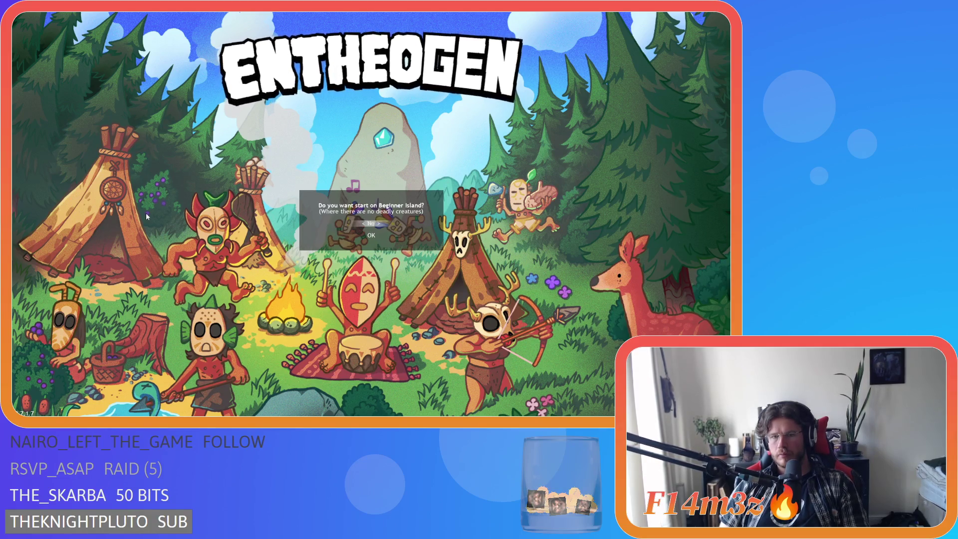
key(Return)
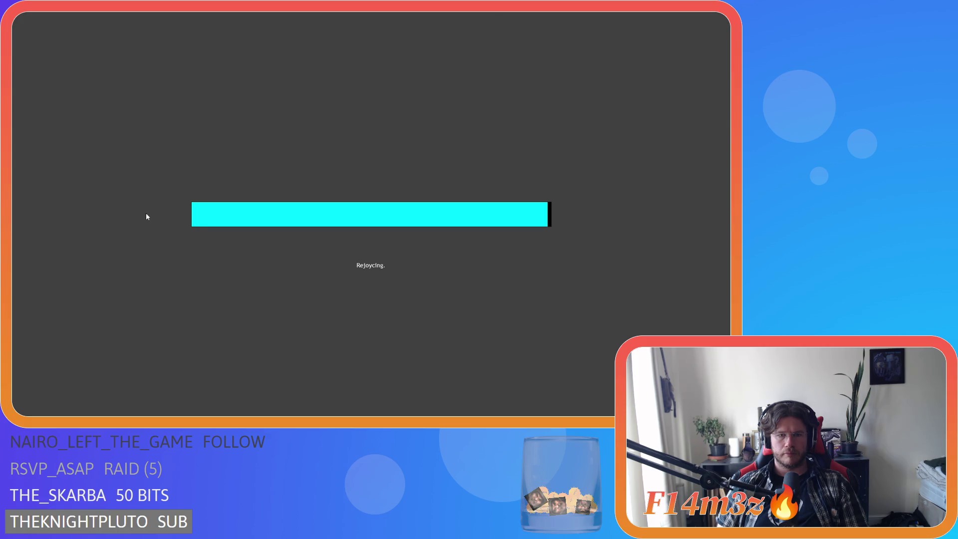
Step: Dismiss the help overlay and build a Store beside the village
key(F1)
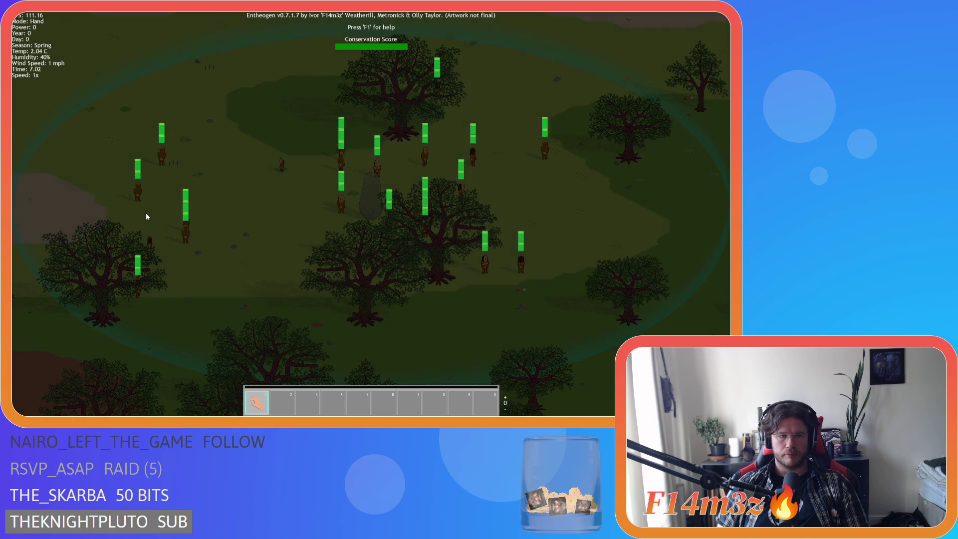
key(b)
click(111, 127)
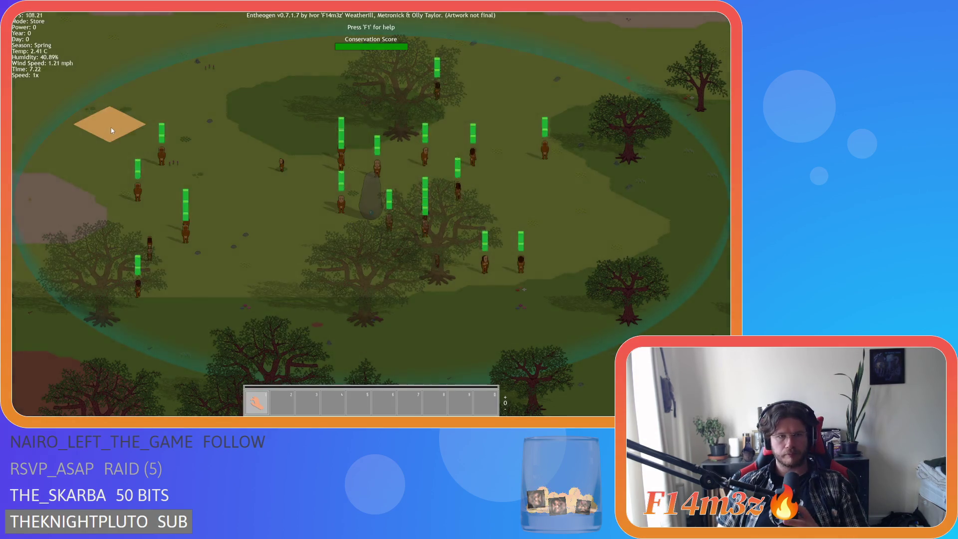
scroll(111, 127, down, 5)
key(a)
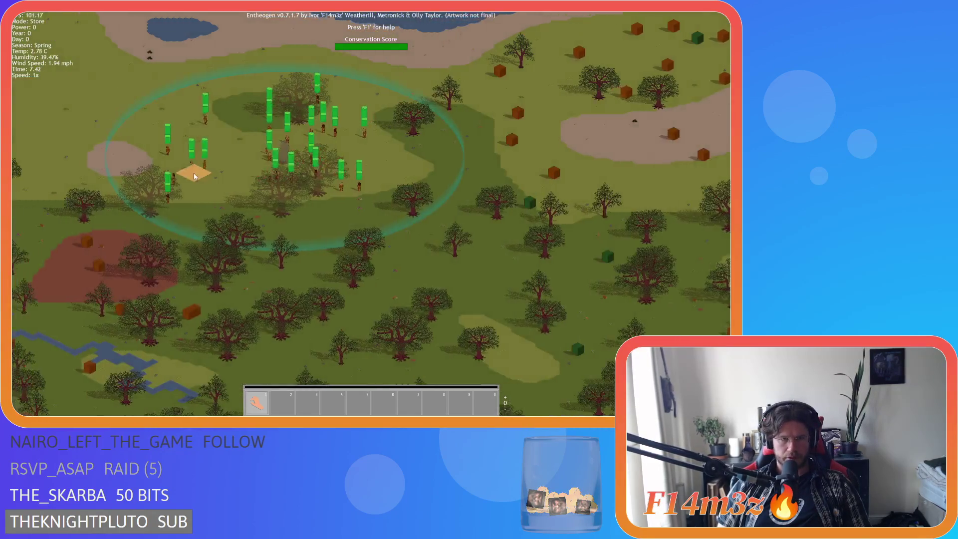
key(w)
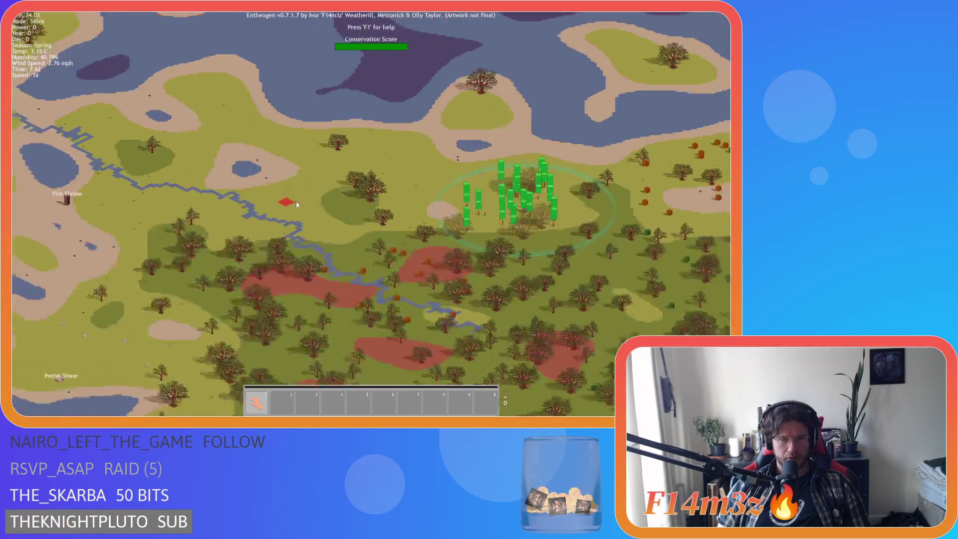
scroll(295, 201, up, 5)
key(a)
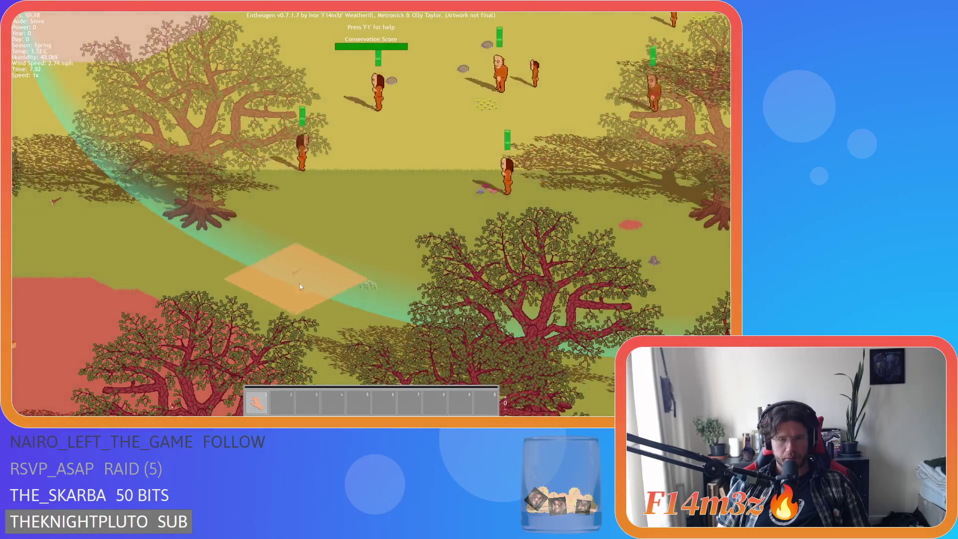
Step: Pan and zoom around the village to inspect the Storage Tent's rock-ring foundation
key(b)
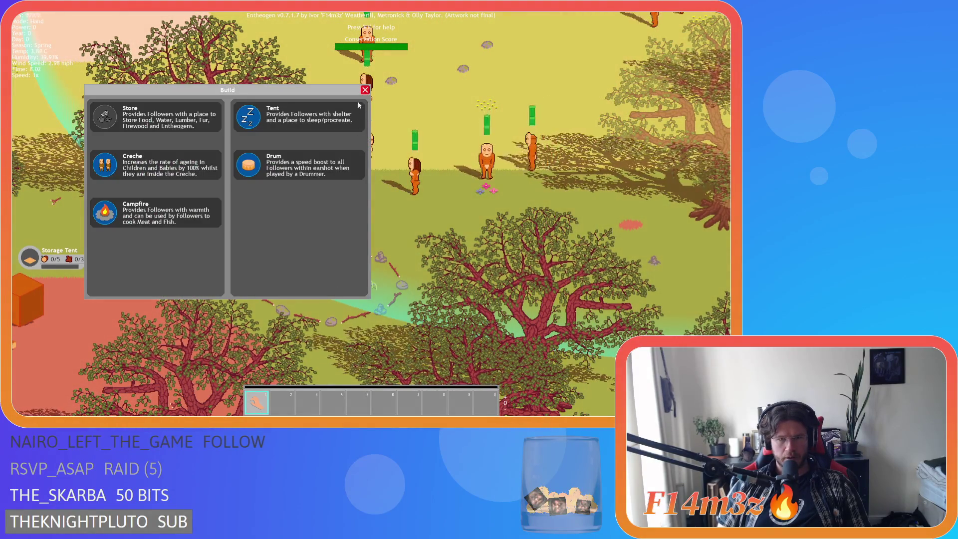
key(b)
key(d)
key(s)
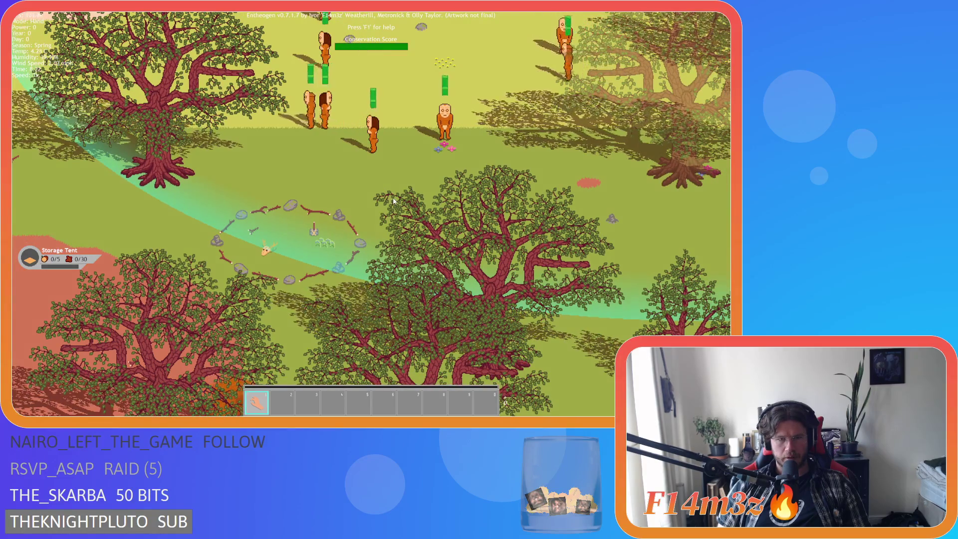
scroll(379, 205, down, 3)
scroll(349, 234, down, 2)
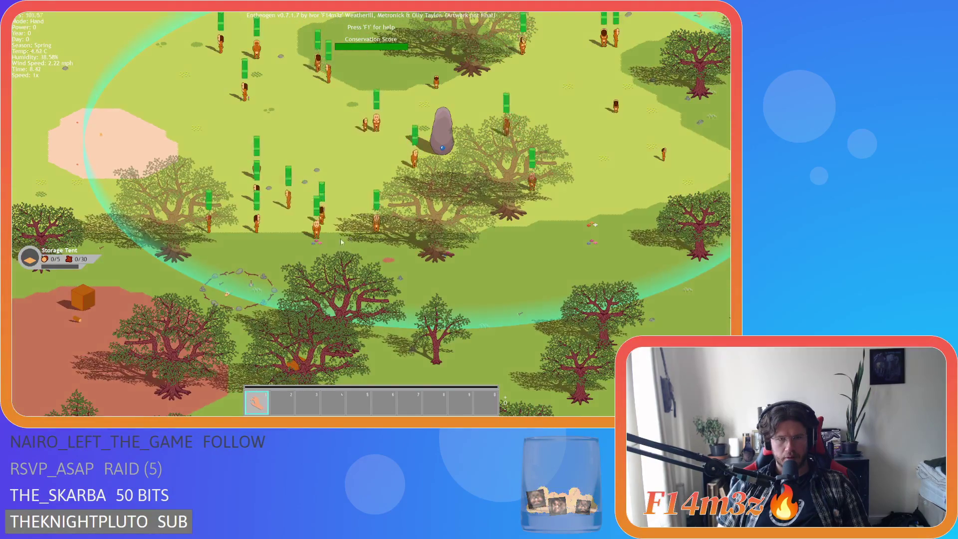
scroll(341, 238, up, 4)
scroll(344, 254, down, 3)
scroll(346, 272, up, 2)
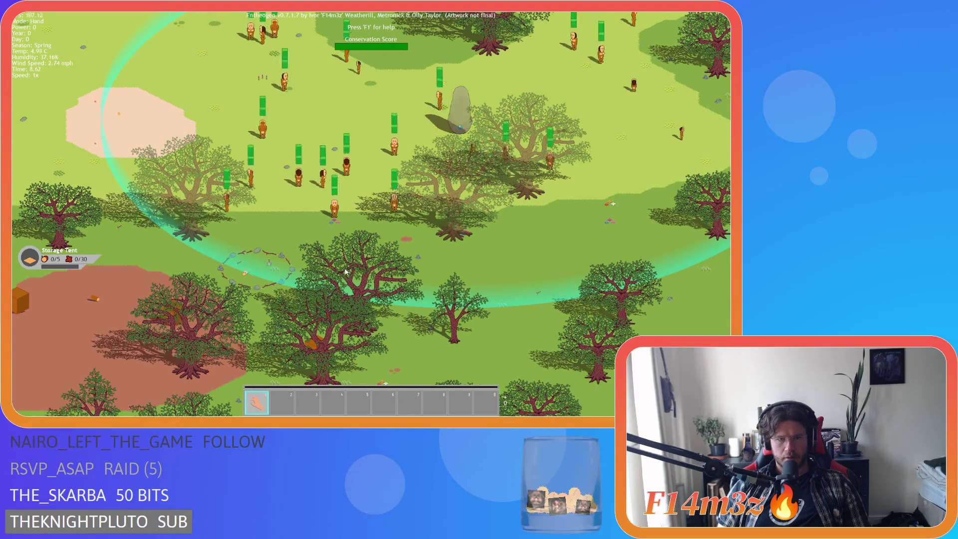
key(s)
key(a)
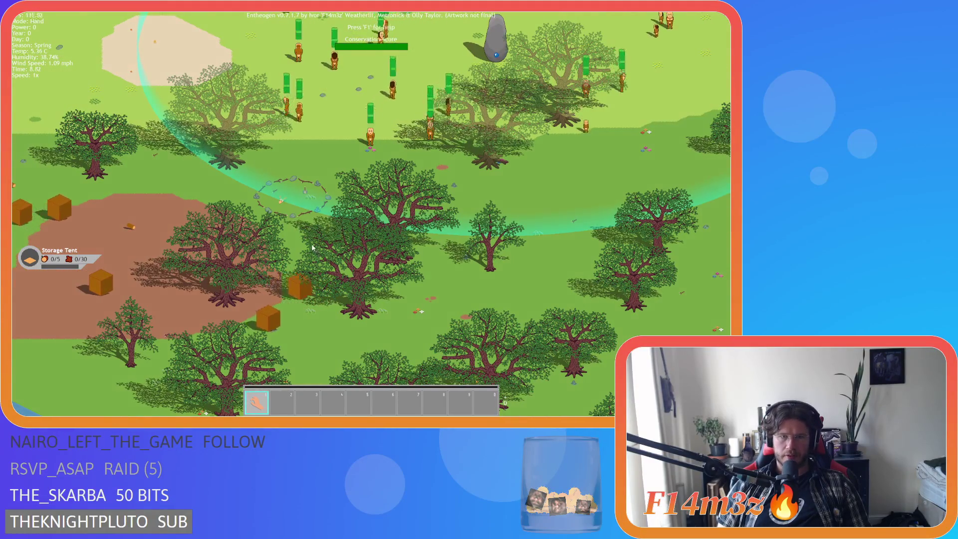
key(w)
scroll(319, 260, down, 2)
scroll(314, 255, up, 4)
scroll(308, 252, down, 2)
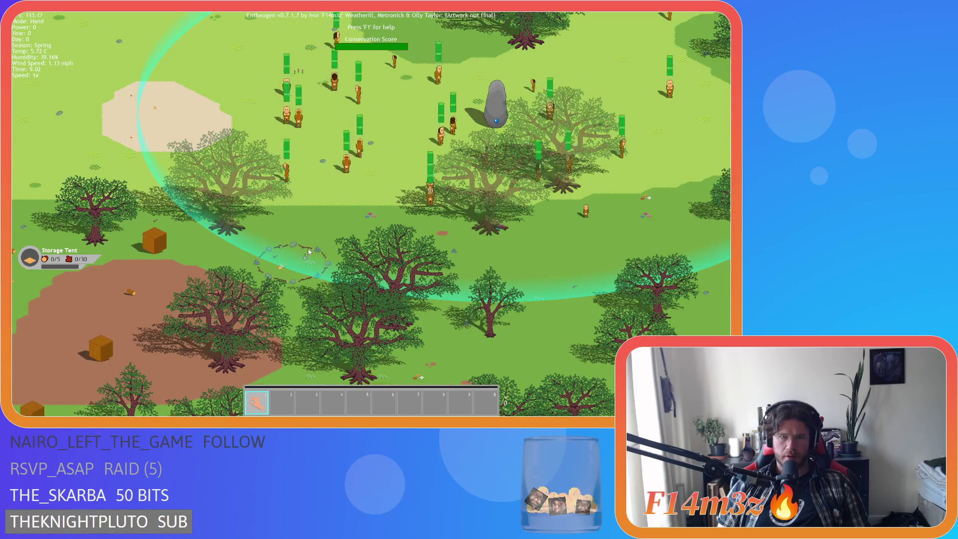
scroll(308, 251, up, 2)
scroll(308, 247, down, 2)
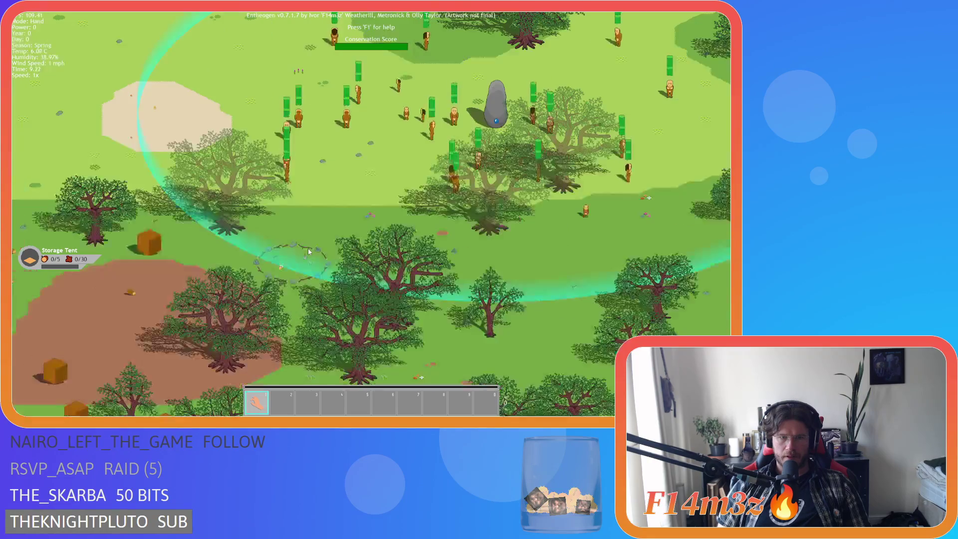
key(s)
key(a)
scroll(329, 240, up, 2)
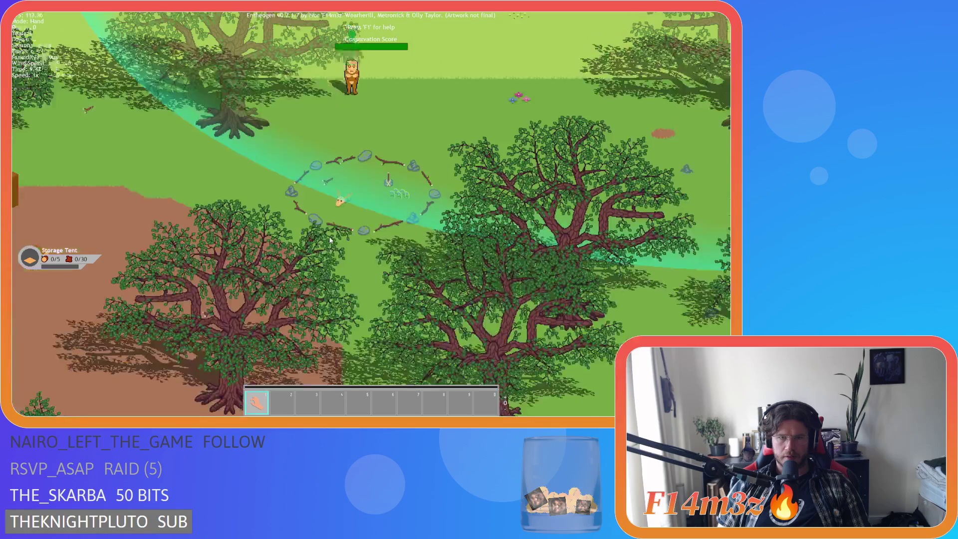
key(w)
key(d)
scroll(334, 257, down, 2)
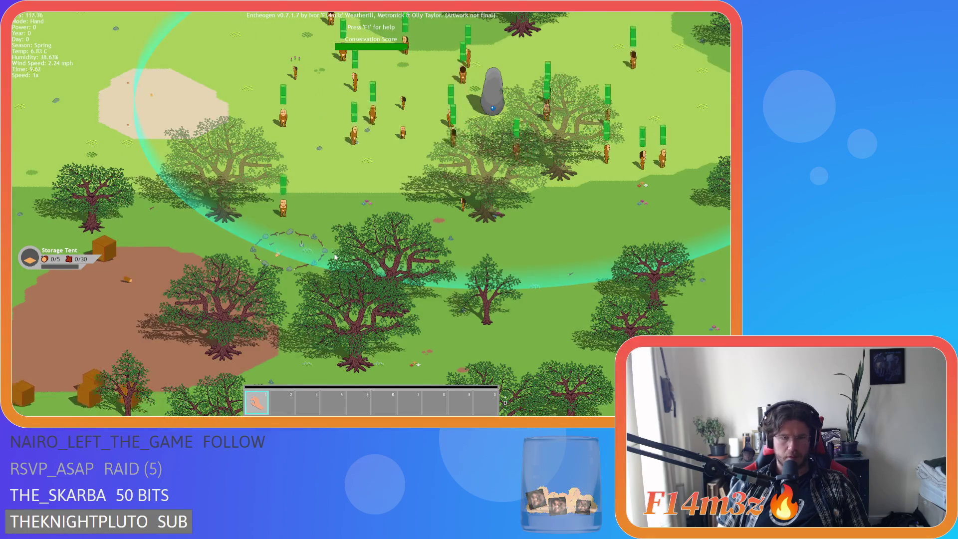
Step: Place the first sleeping tents on open grass around the standing stone
key(b)
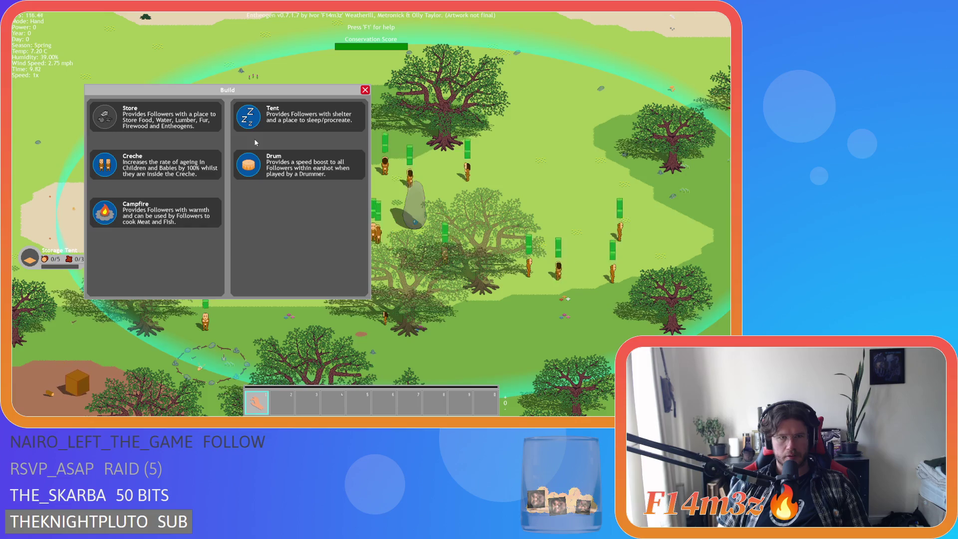
click(248, 115)
key(s)
key(a)
key(w)
key(d)
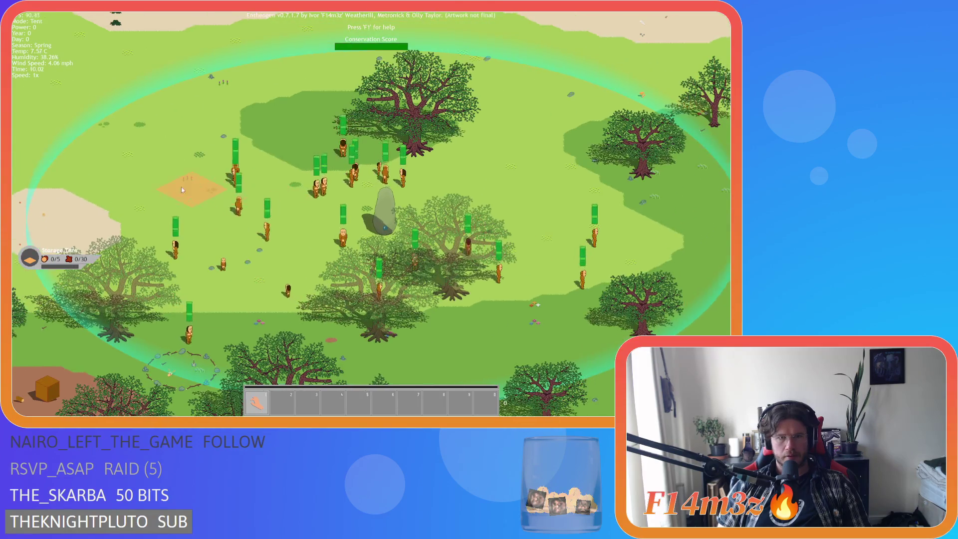
click(134, 189)
key(b)
click(252, 131)
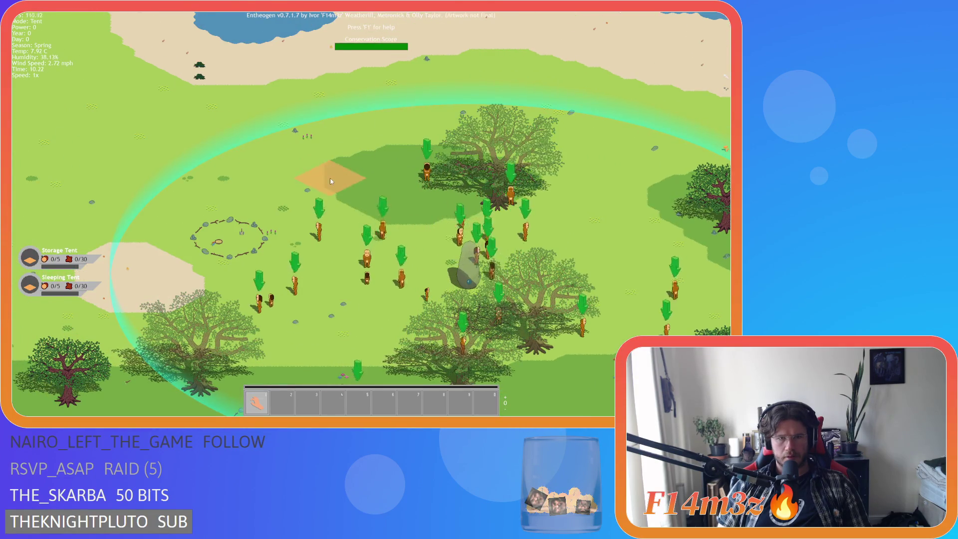
click(333, 175)
key(b)
click(256, 133)
key(d)
click(491, 188)
Step: Place more sleeping tents, then choose the Creche and pan to a spot for it
key(b)
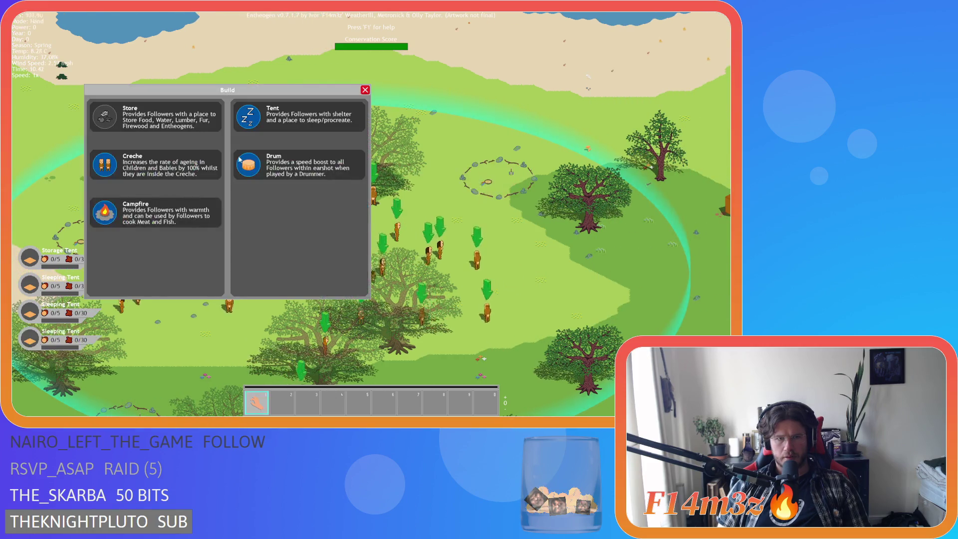
click(255, 134)
key(s)
key(d)
click(483, 204)
key(b)
key(w)
click(256, 133)
click(449, 225)
key(b)
key(w)
click(150, 164)
key(w)
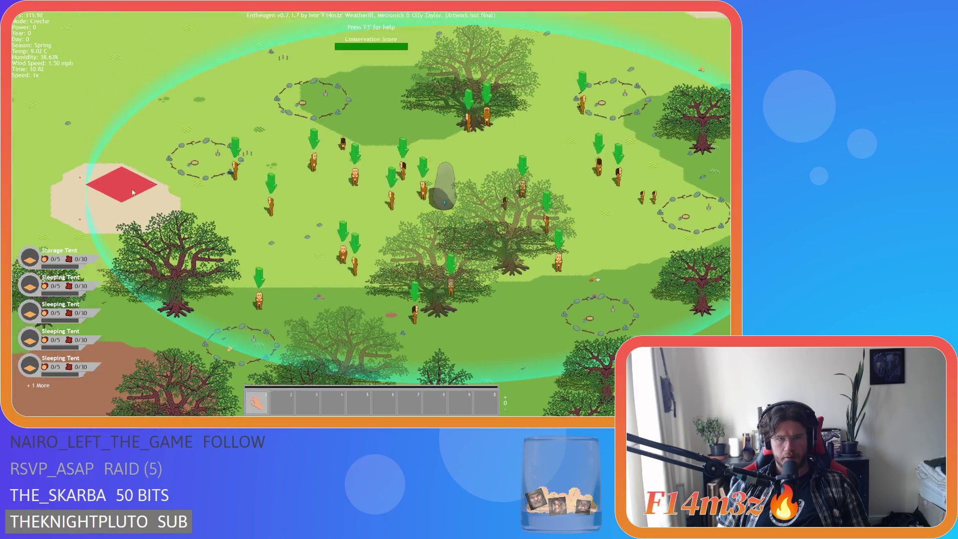
key(a)
key(Escape)
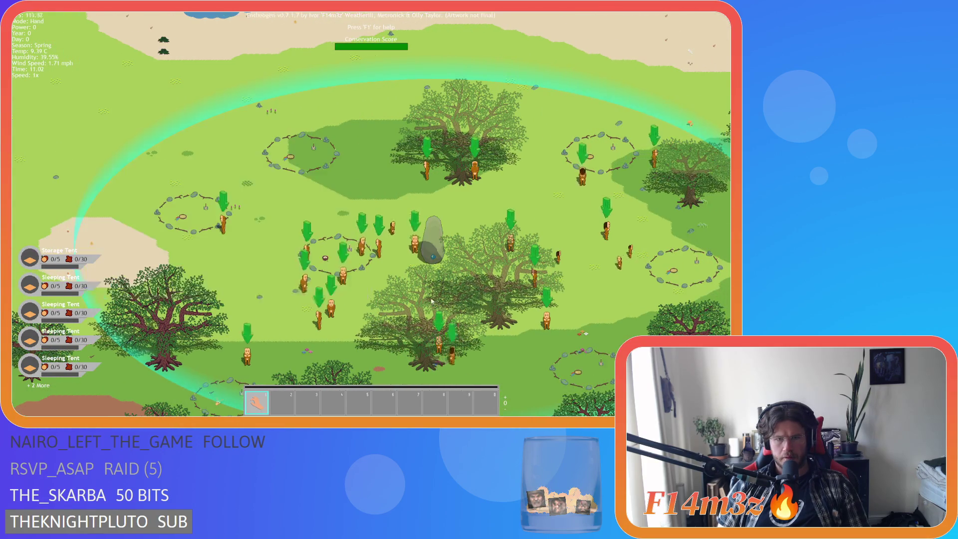
scroll(356, 219, up, 5)
key(a)
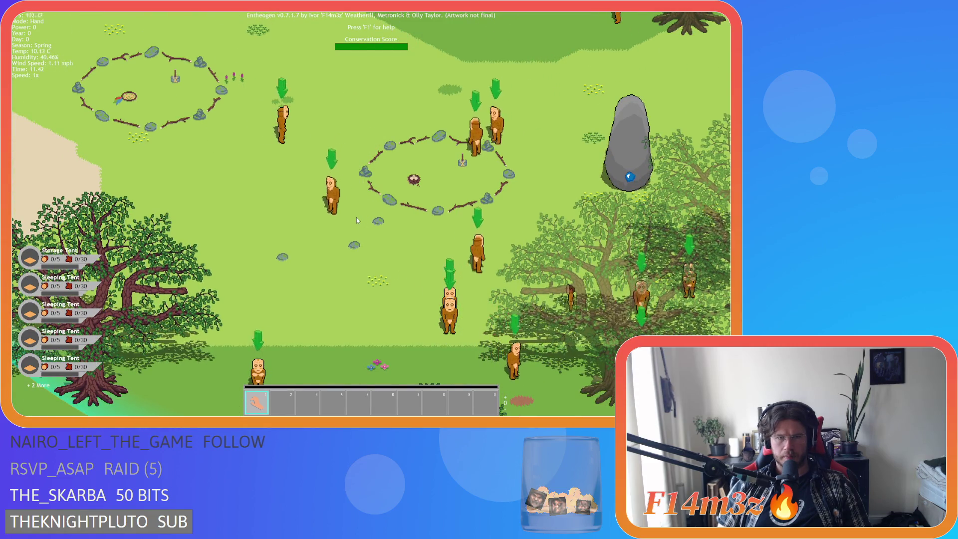
key(d)
key(w)
key(s)
key(a)
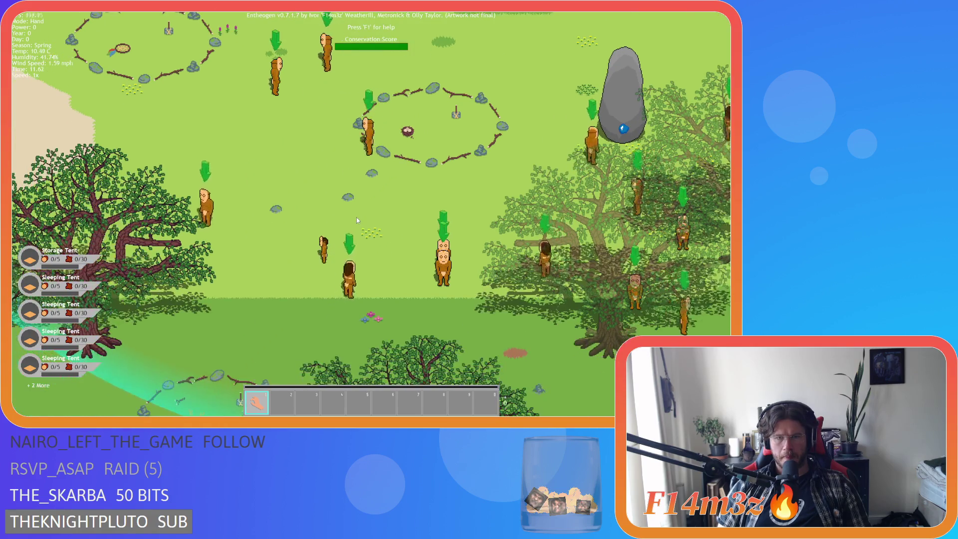
key(w)
key(d)
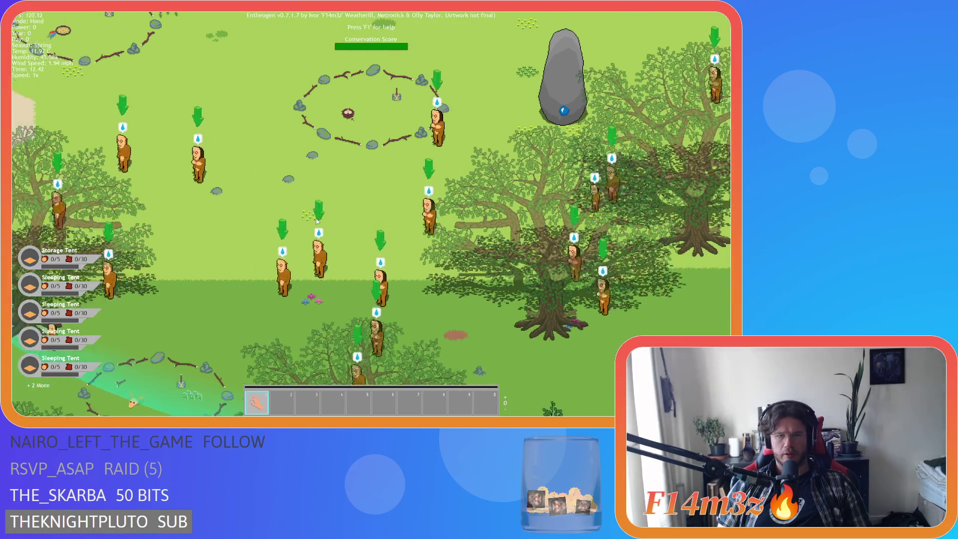
key(a)
key(w)
key(d)
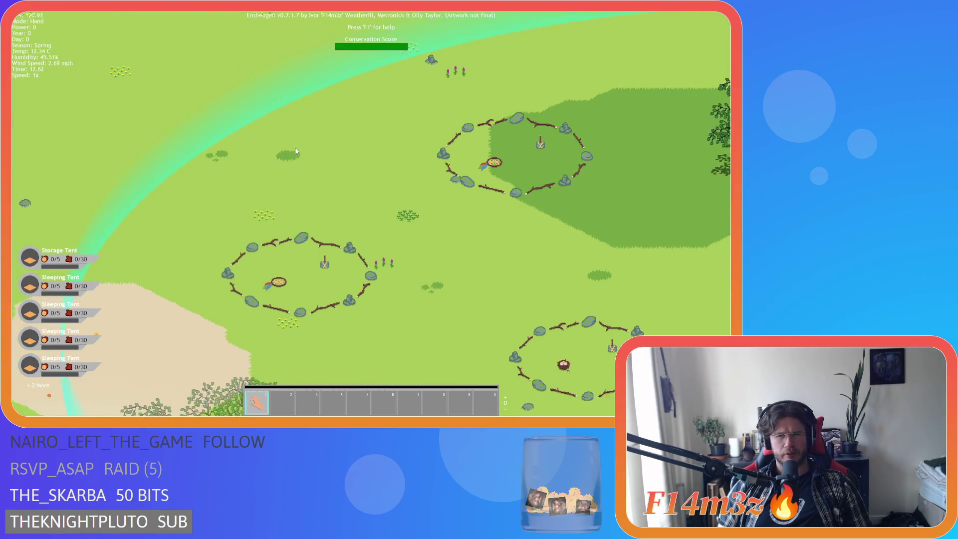
scroll(296, 150, down, 5)
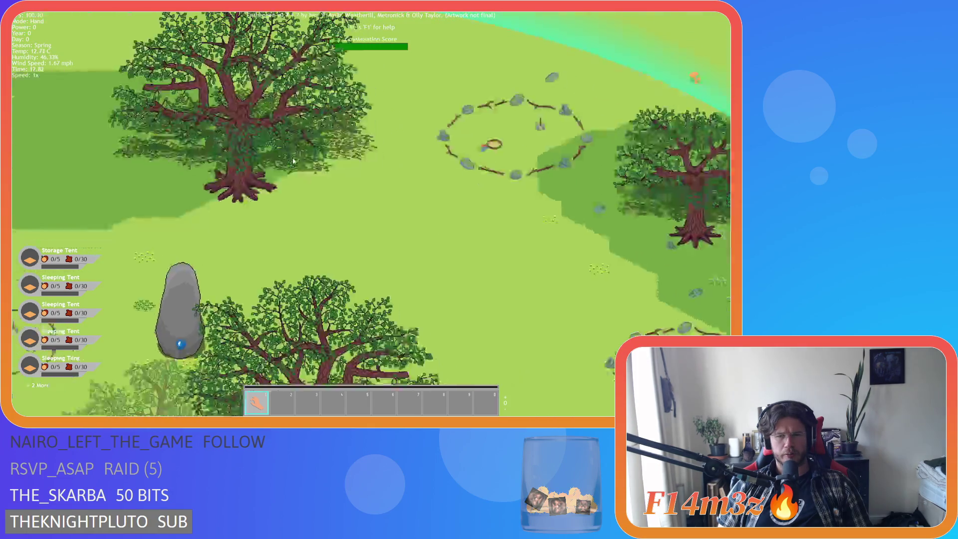
key(a)
key(d)
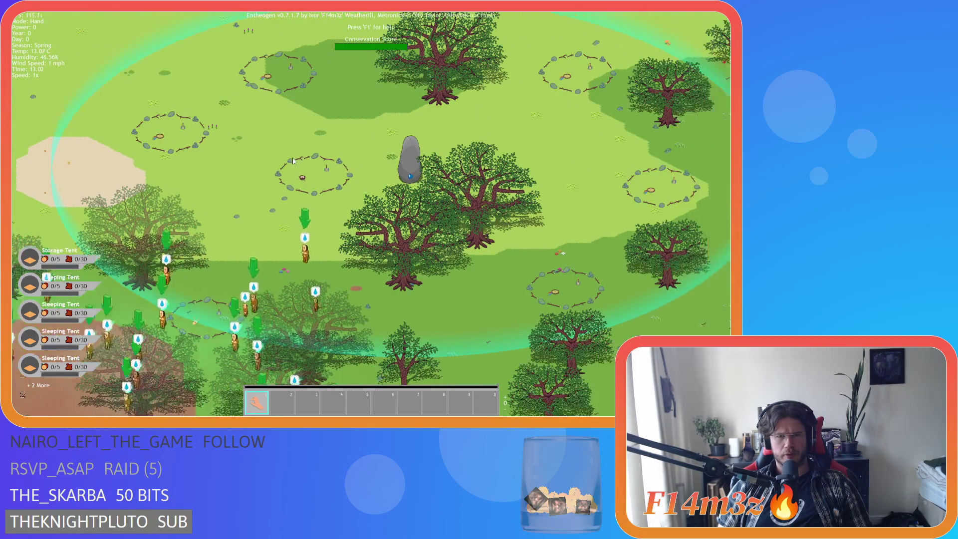
scroll(293, 160, down, 3)
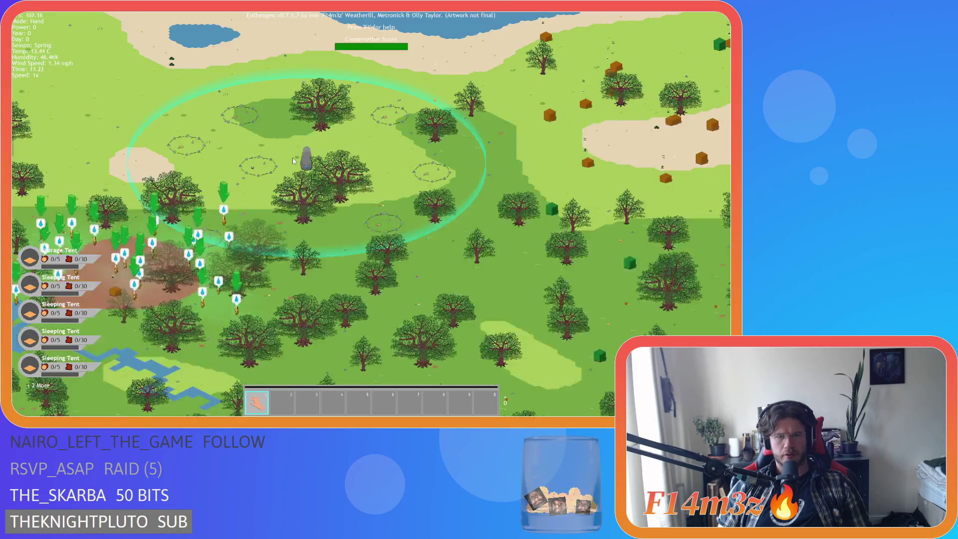
scroll(293, 160, up, 3)
scroll(292, 158, up, 2)
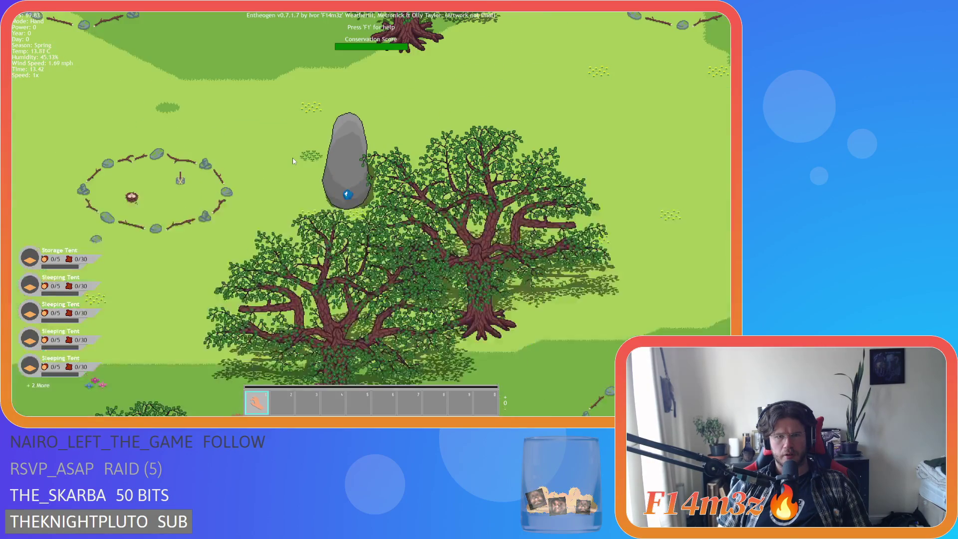
scroll(293, 158, down, 2)
scroll(292, 157, down, 3)
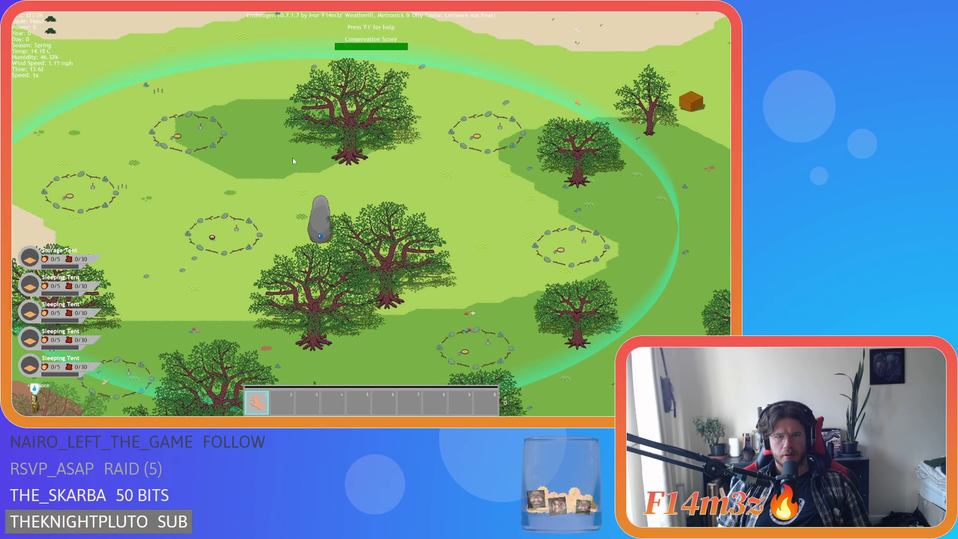
scroll(292, 158, up, 3)
scroll(292, 158, down, 3)
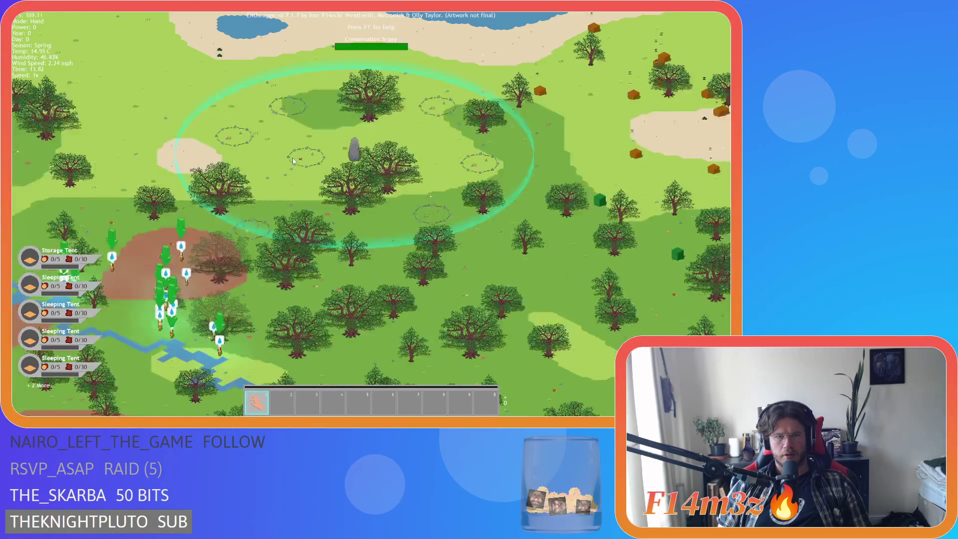
scroll(313, 200, up, 4)
scroll(315, 204, down, 4)
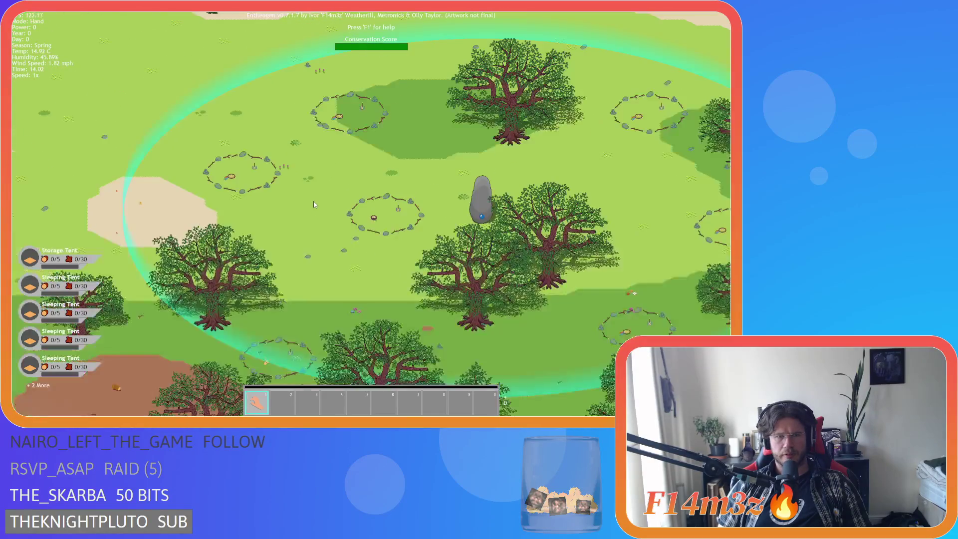
scroll(314, 204, up, 4)
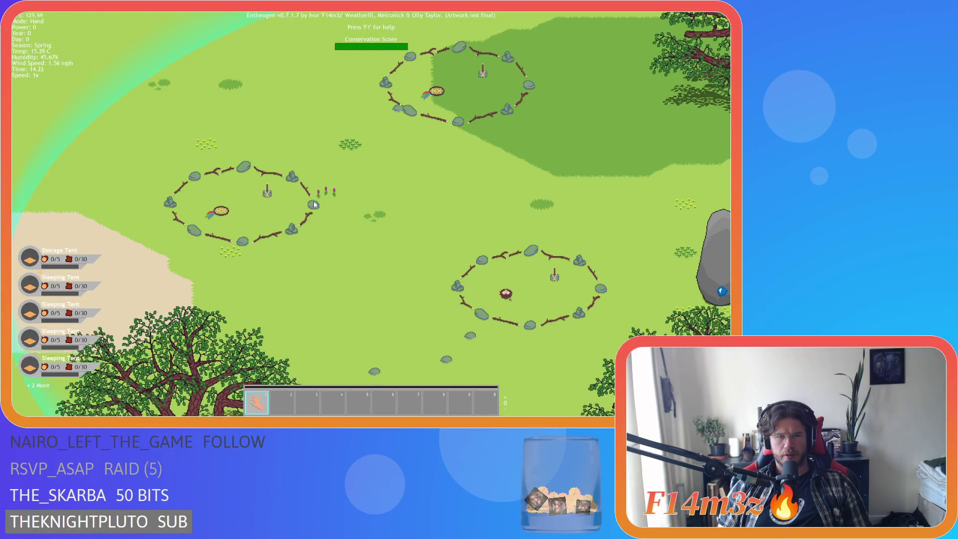
scroll(313, 201, down, 3)
scroll(313, 201, down, 3)
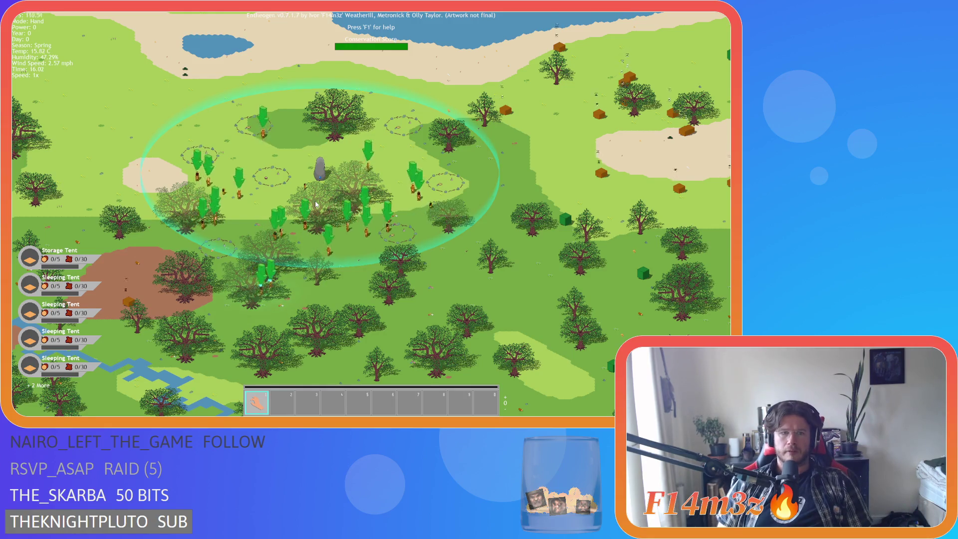
Step: Pan and zoom over the villagers around the camp, then quit with Escape and Y
scroll(316, 203, up, 3)
key(a)
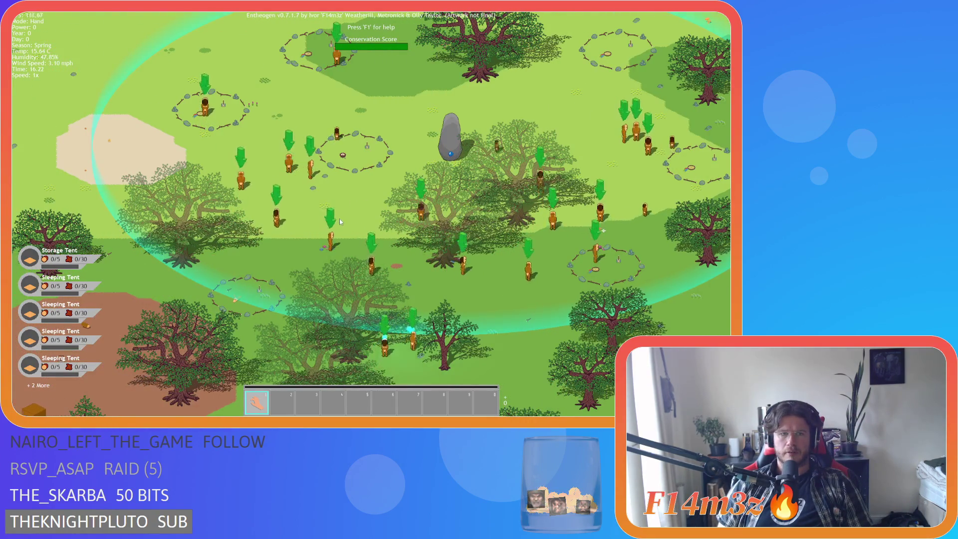
scroll(342, 213, up, 3)
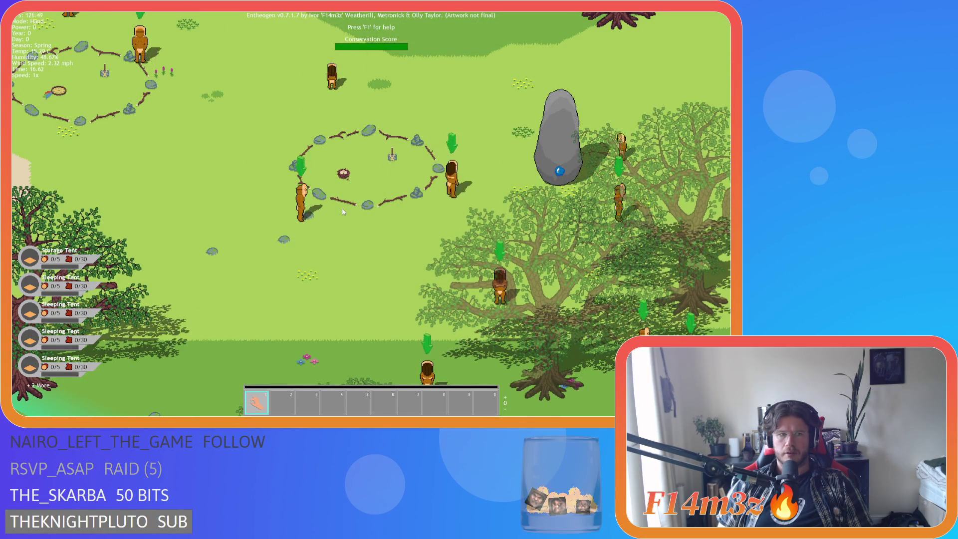
key(s)
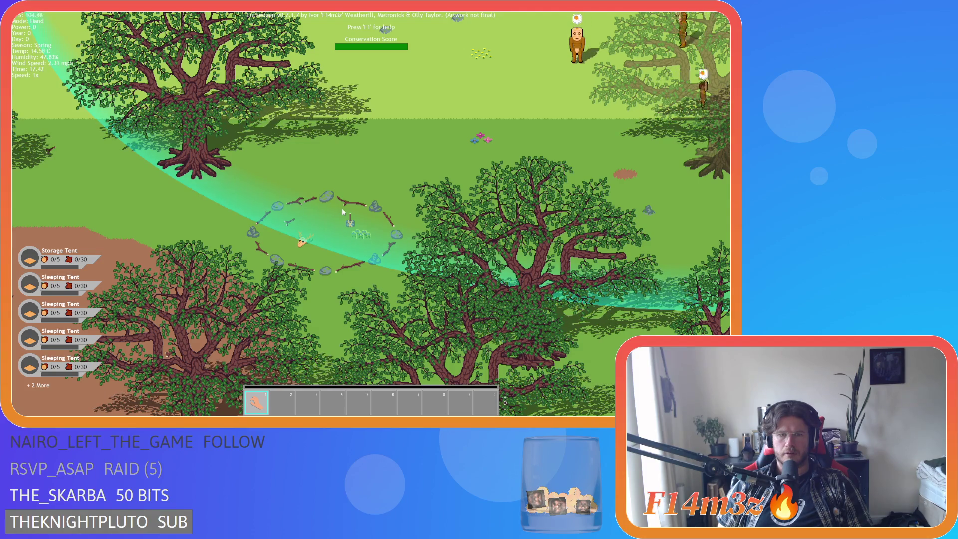
scroll(342, 210, down, 3)
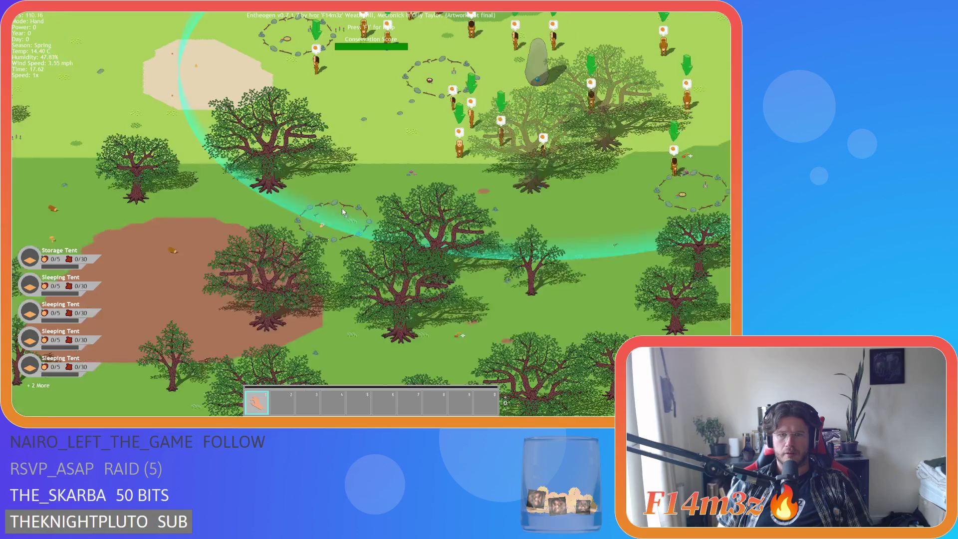
scroll(342, 210, down, 2)
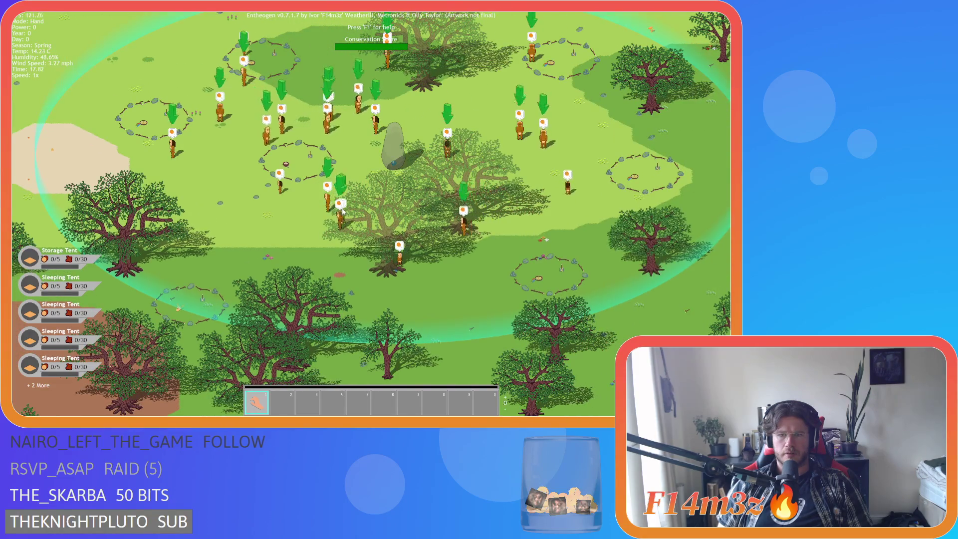
scroll(342, 210, down, 2)
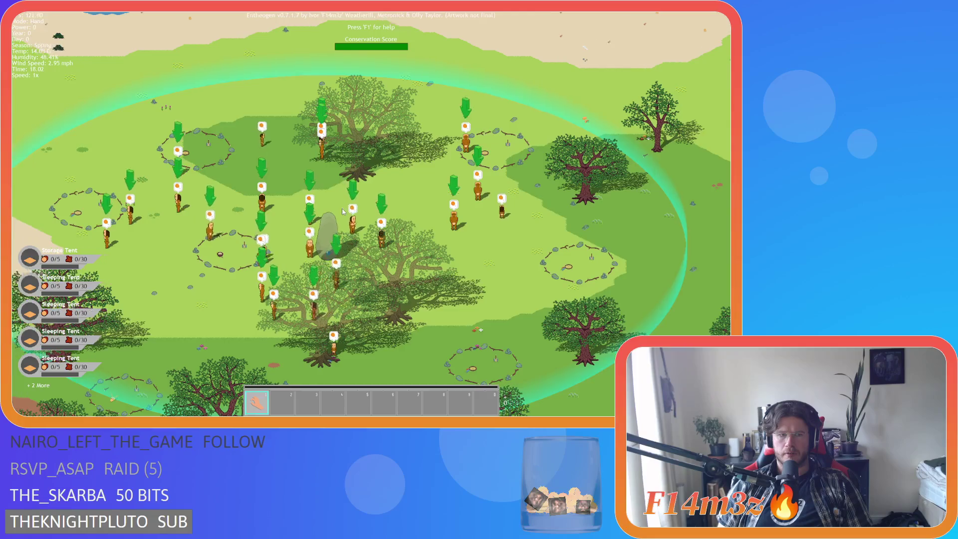
scroll(342, 210, up, 3)
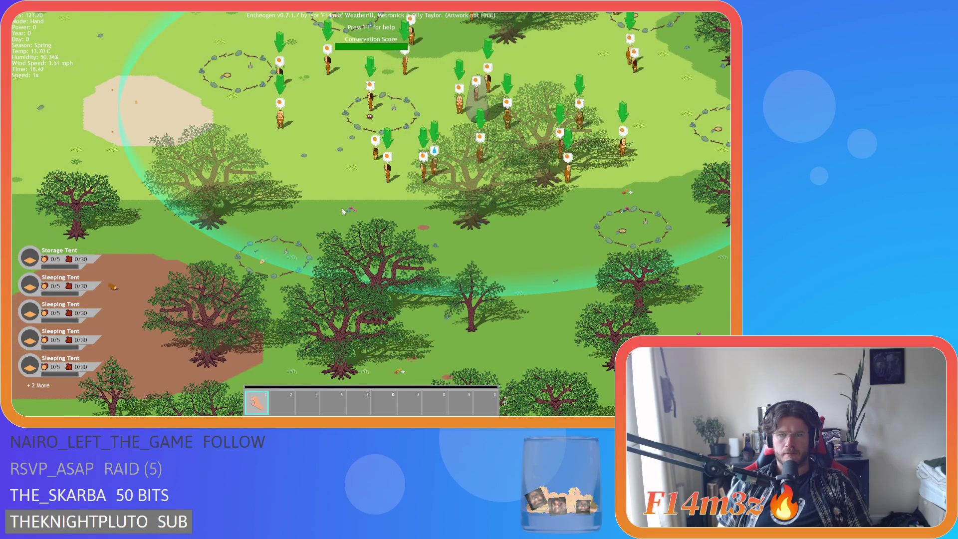
scroll(342, 210, down, 2)
scroll(342, 211, up, 2)
scroll(342, 210, down, 2)
scroll(342, 211, up, 2)
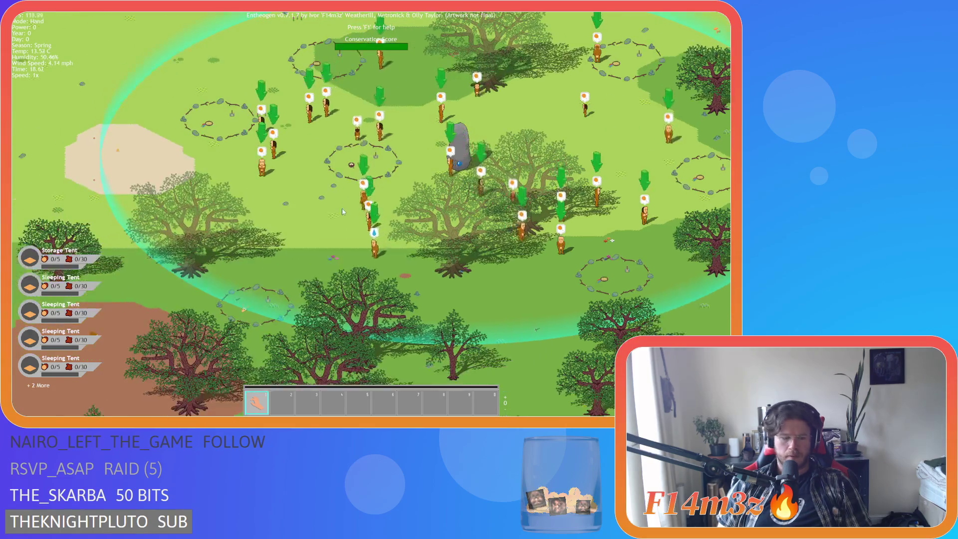
key(Escape)
key(y)
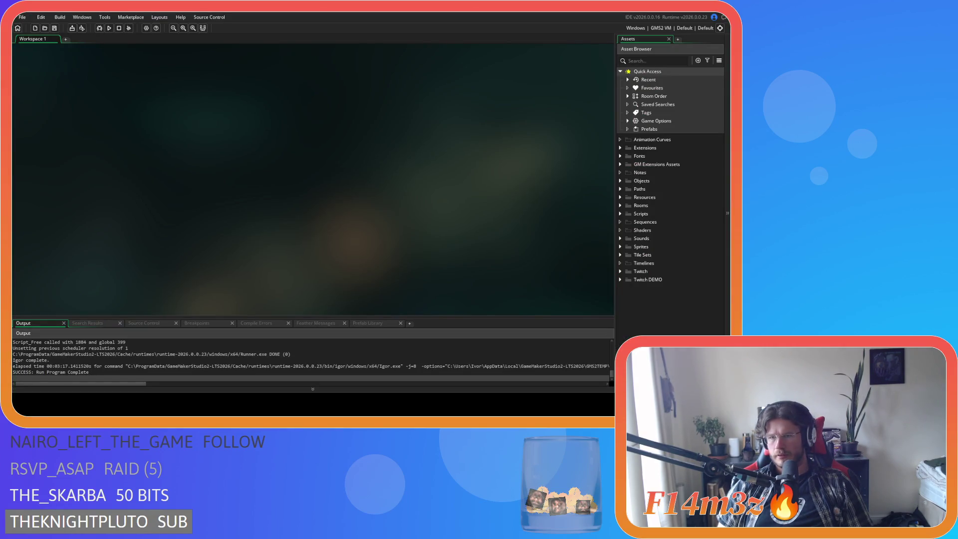
Step: Open sp_tent_creche_foundation from Sprites > Constructs and set its origin to 48 x 104
double_click(630, 246)
scroll(630, 271, down, 2)
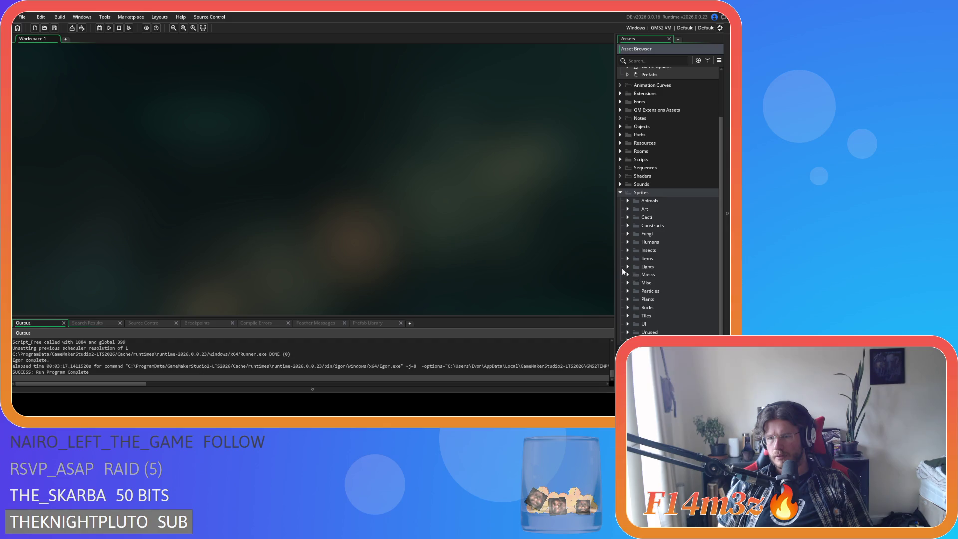
click(629, 224)
scroll(648, 260, down, 5)
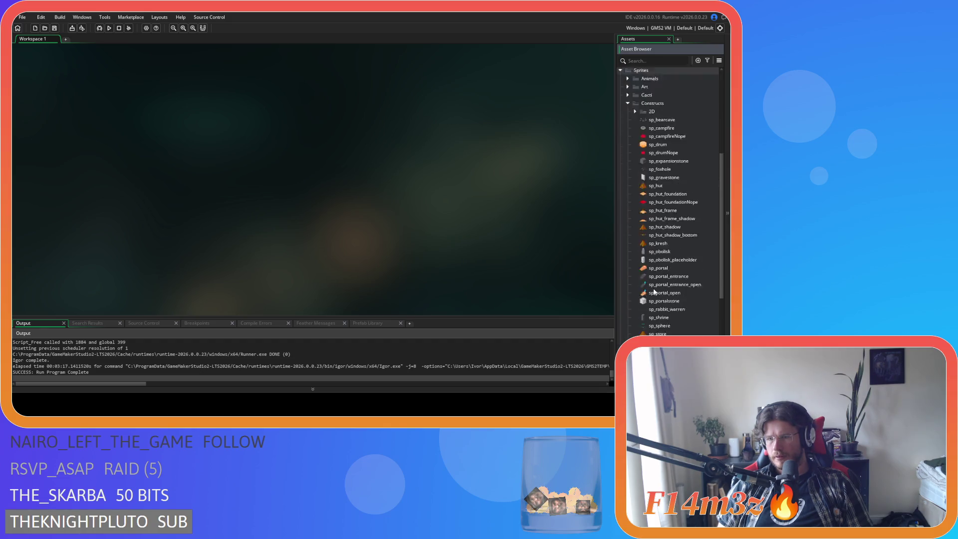
scroll(658, 286, up, 1)
double_click(678, 282)
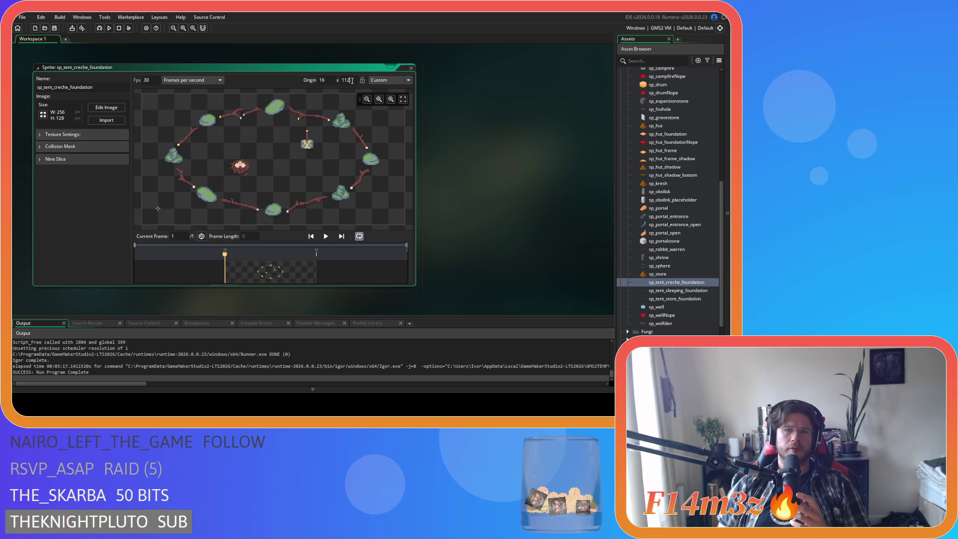
text(0)
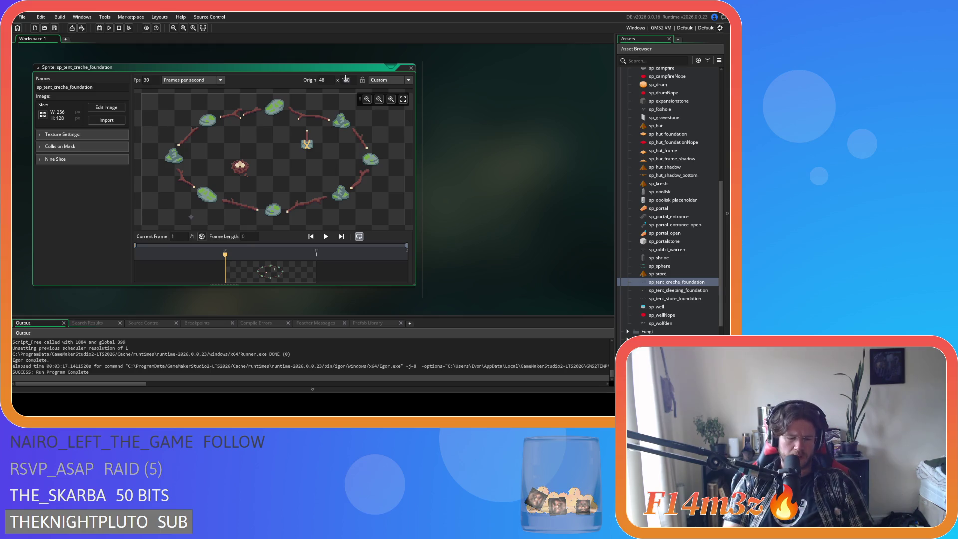
text(4)
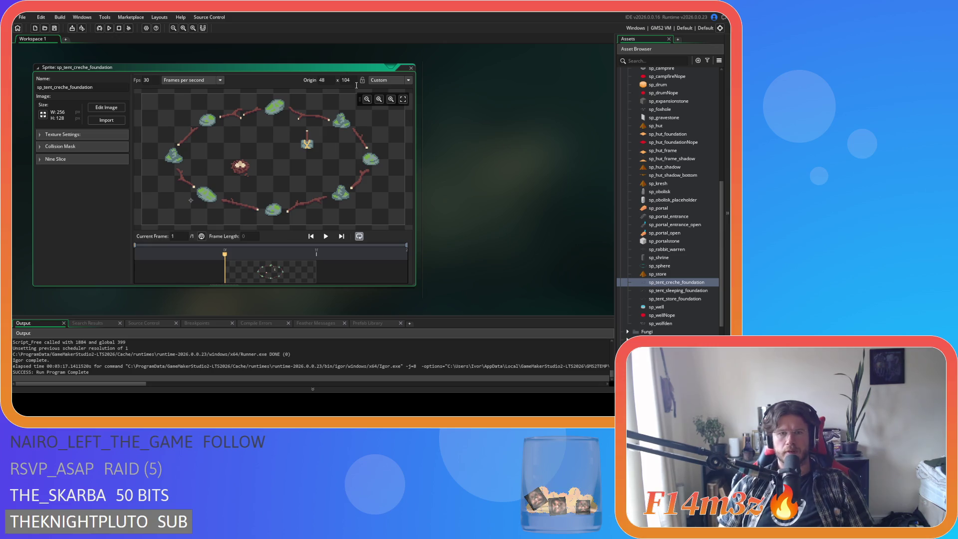
Step: Check the sleeping foundation's origin, then set sp_tent_store_foundation's origin to 48 x 104 and save
double_click(673, 290)
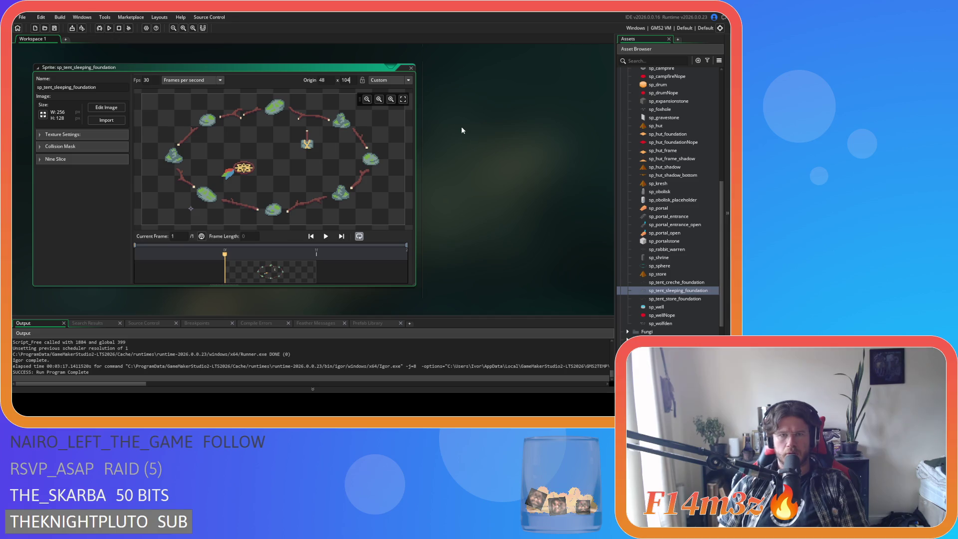
click(679, 298)
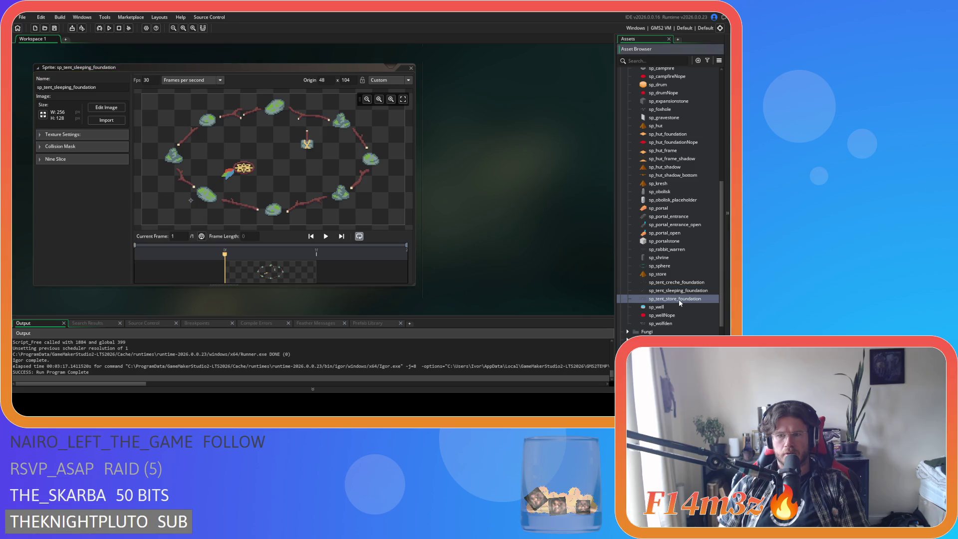
double_click(679, 298)
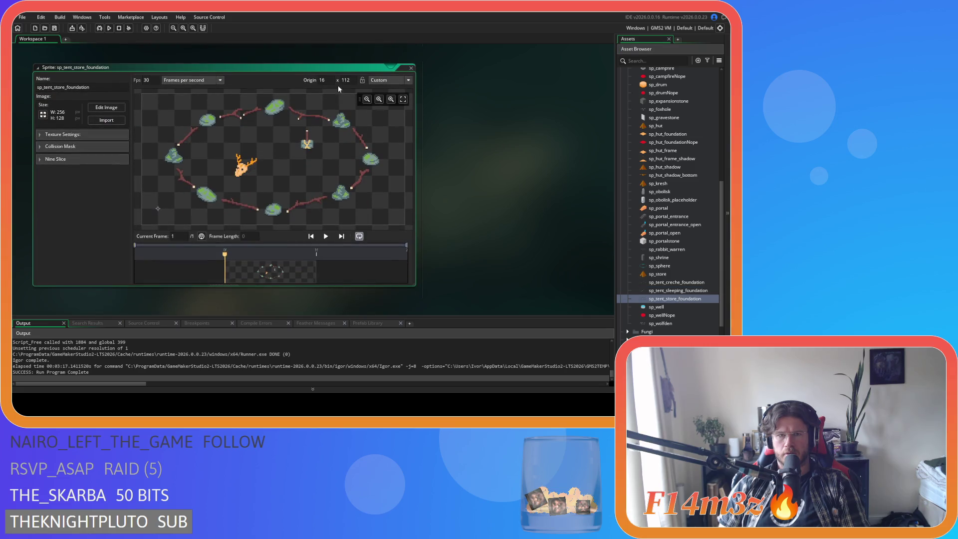
key(BackSpace)
key(BackSpace)
text(04)
double_click(322, 80)
text(48)
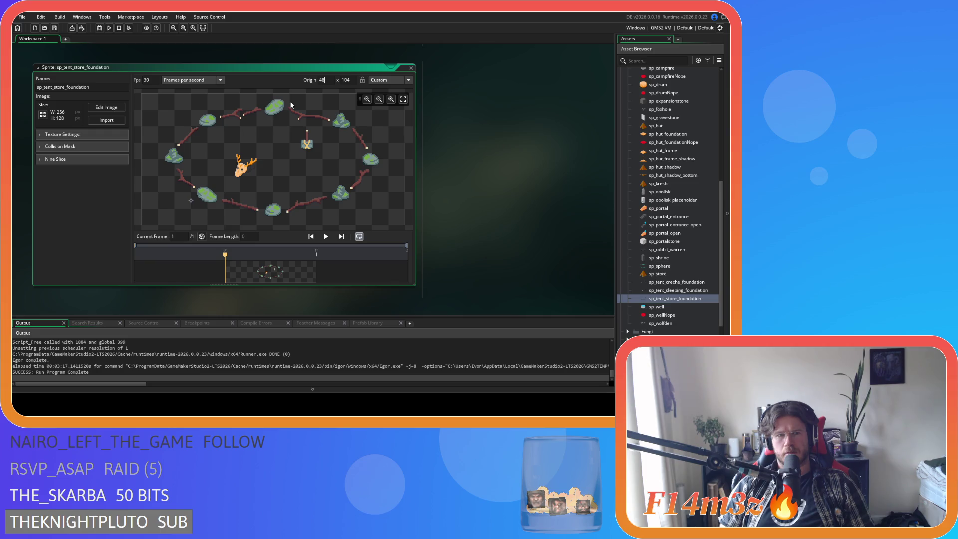
click(55, 29)
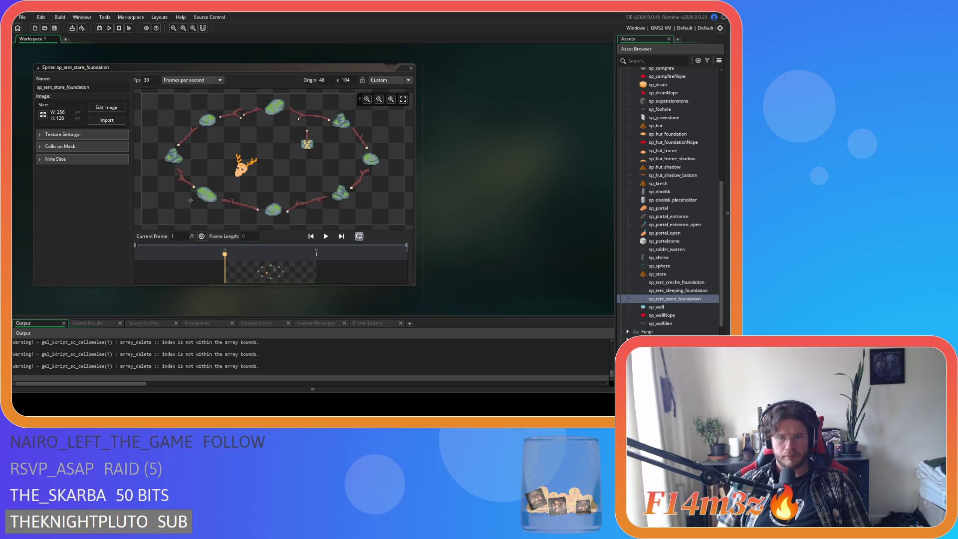
Step: Bring the newly launched Entheogen test run to the front
key(alt+Tab)
Step: Place three sleeping tents at different spots on the map using the build menu
key(b)
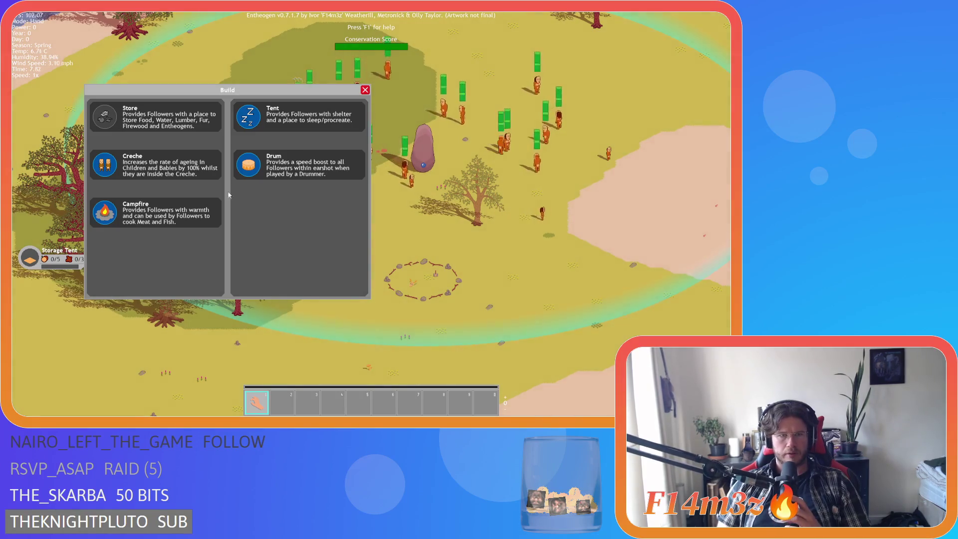
click(249, 120)
key(b)
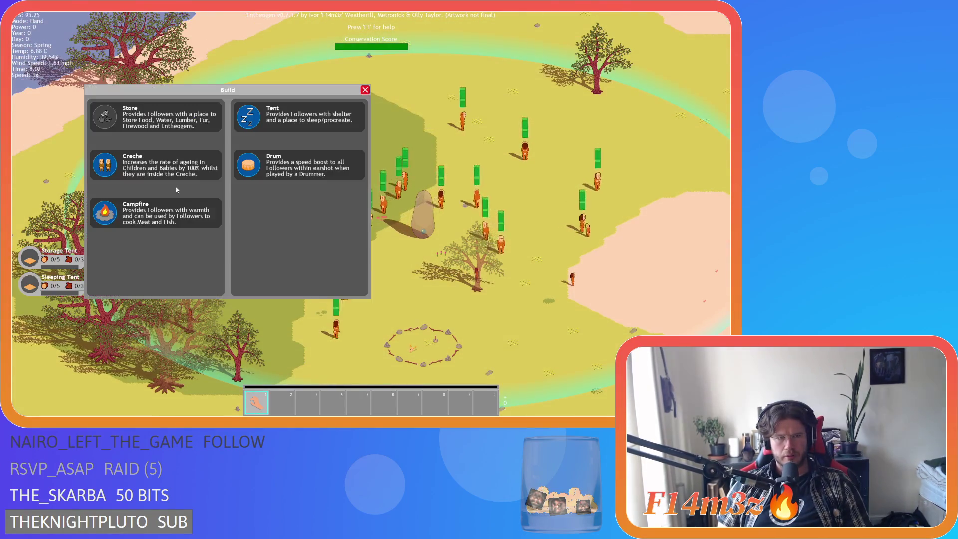
click(250, 128)
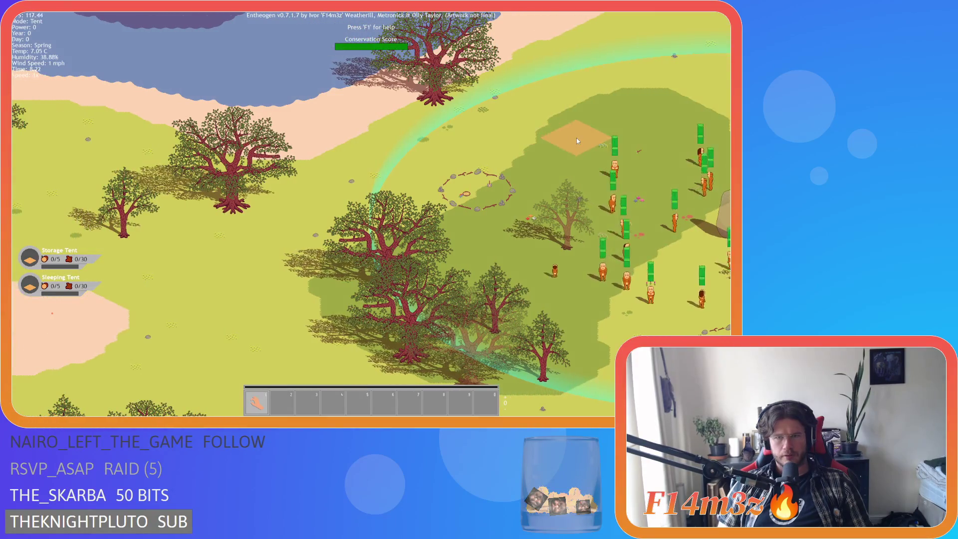
click(559, 131)
key(b)
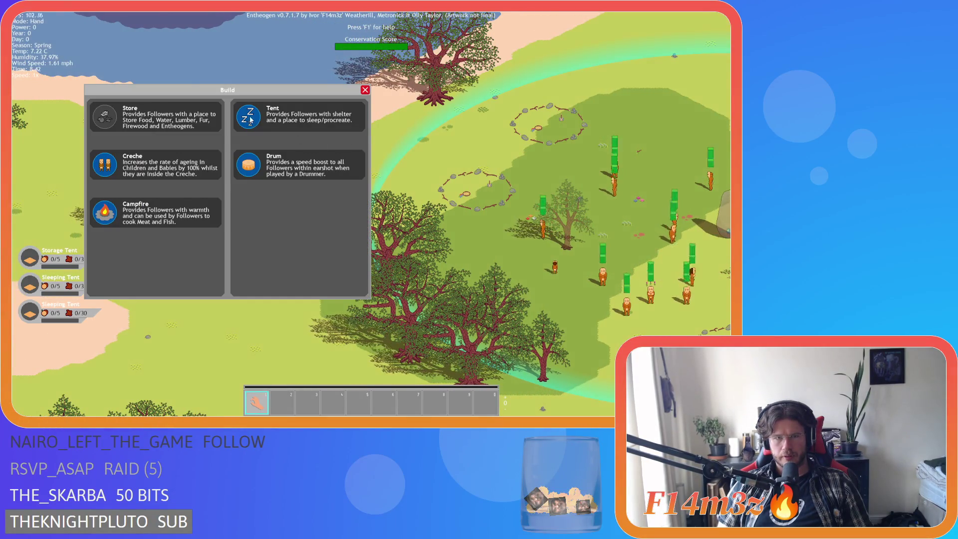
key(b)
click(567, 155)
Step: Place three more tent rings, then reopen the list of buildable structures
key(b)
key(b)
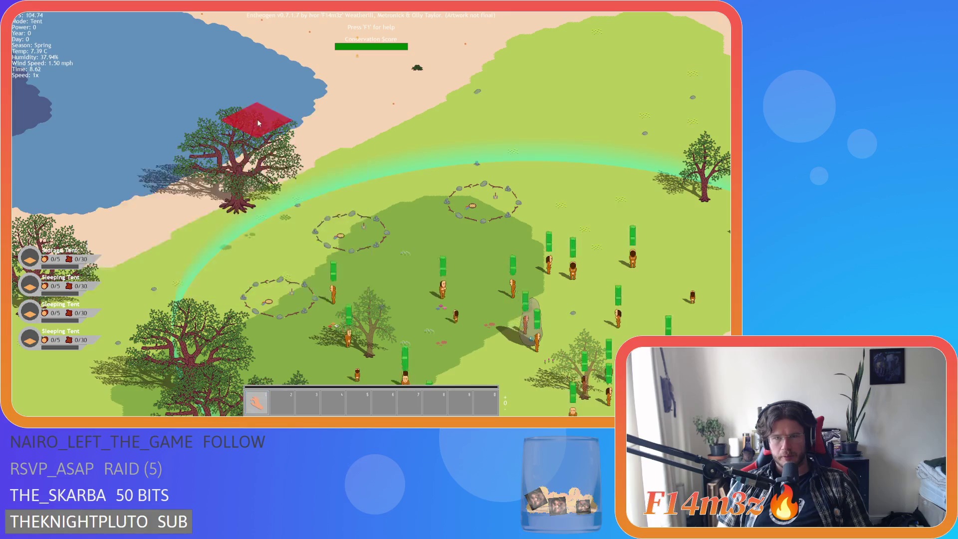
click(509, 109)
key(b)
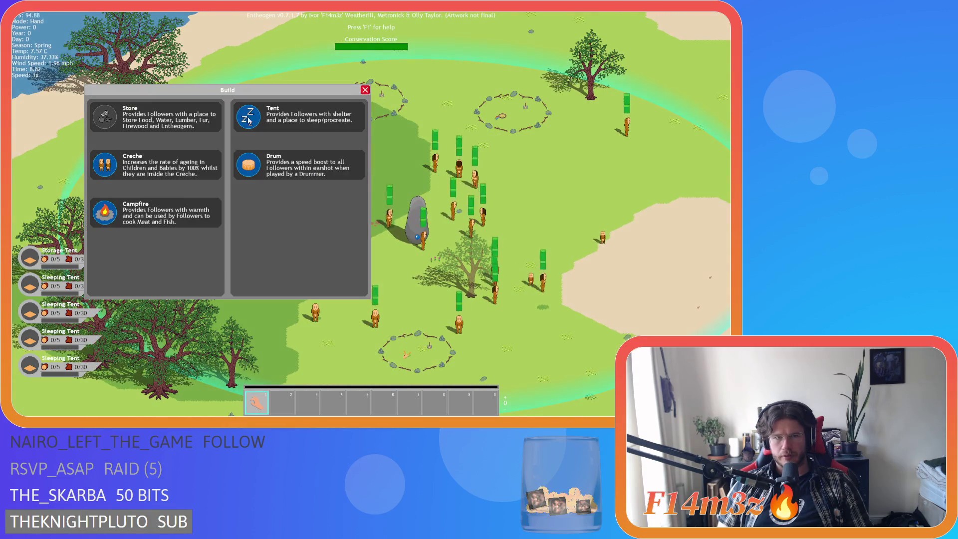
key(b)
click(488, 138)
key(b)
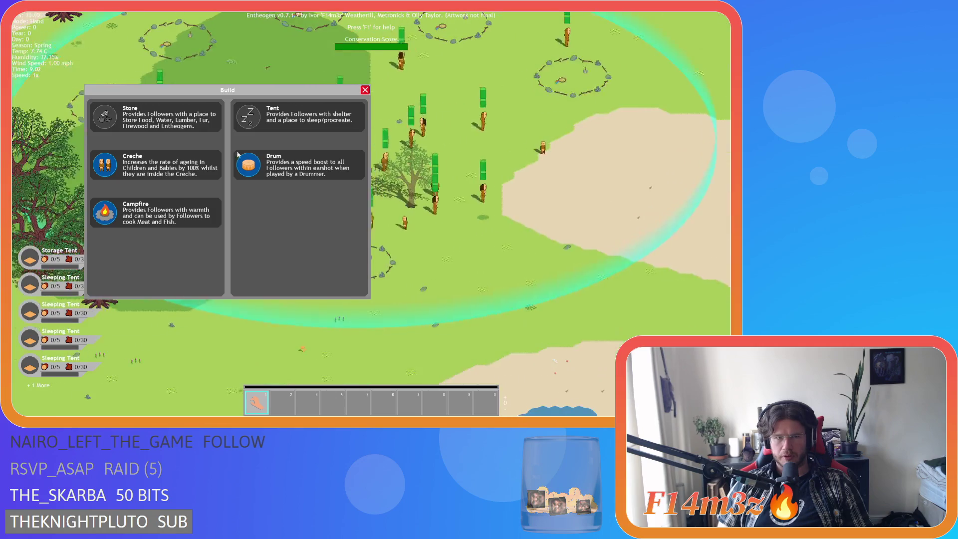
key(b)
click(519, 238)
key(b)
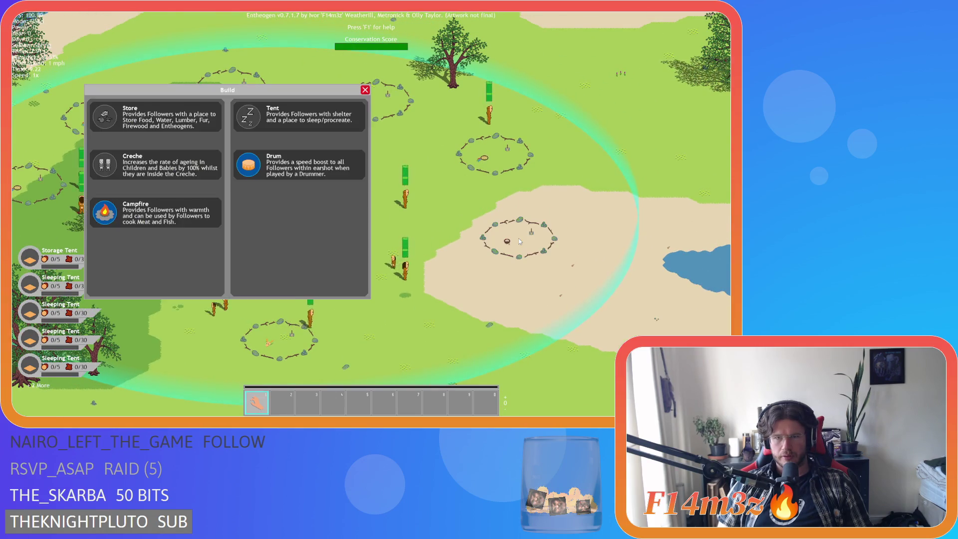
key(b)
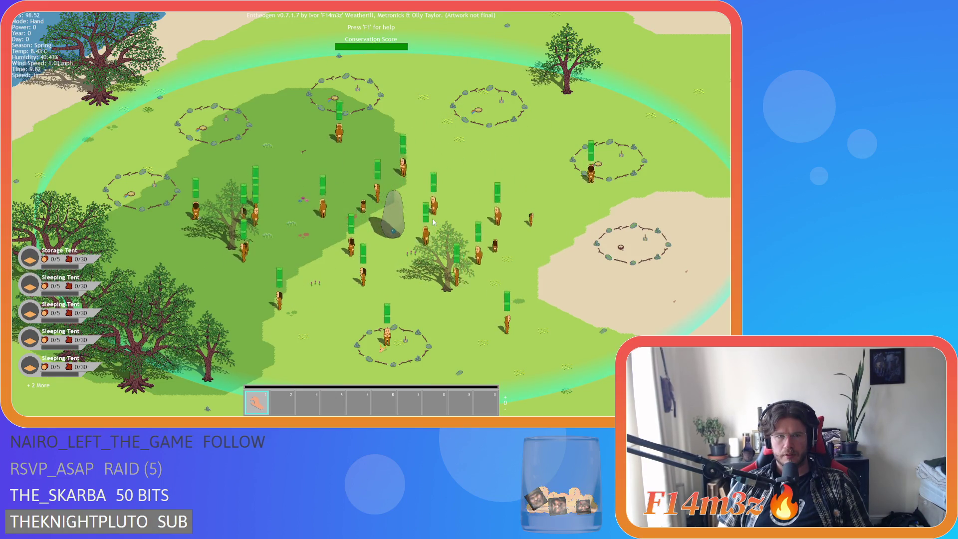
Step: Pan and zoom around the map to look over the settlement, villagers, forest and standing stone
key(s)
key(d)
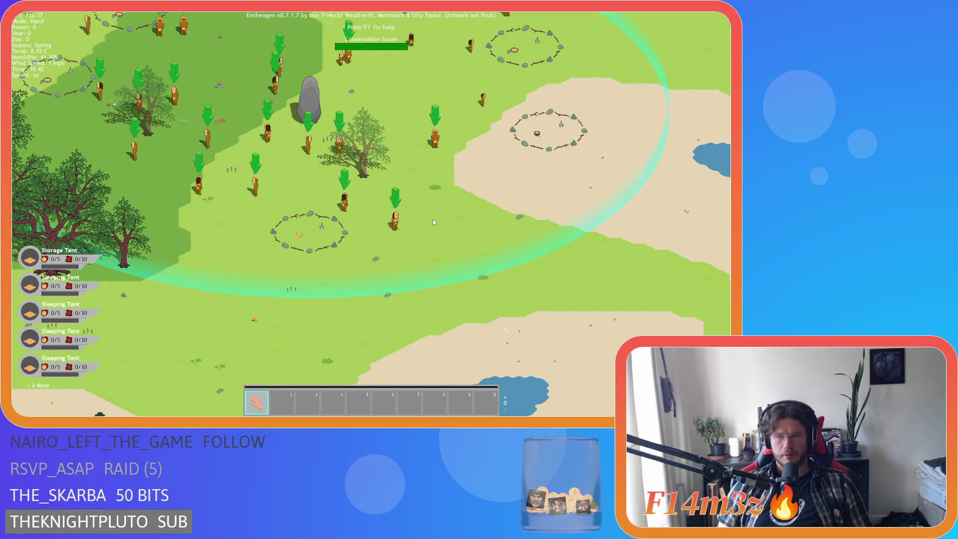
key(w)
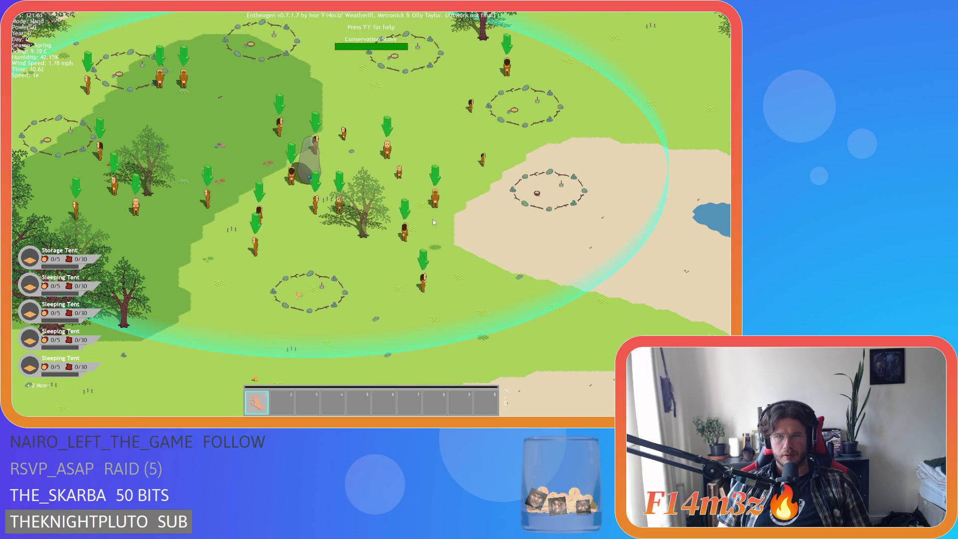
key(w)
key(d)
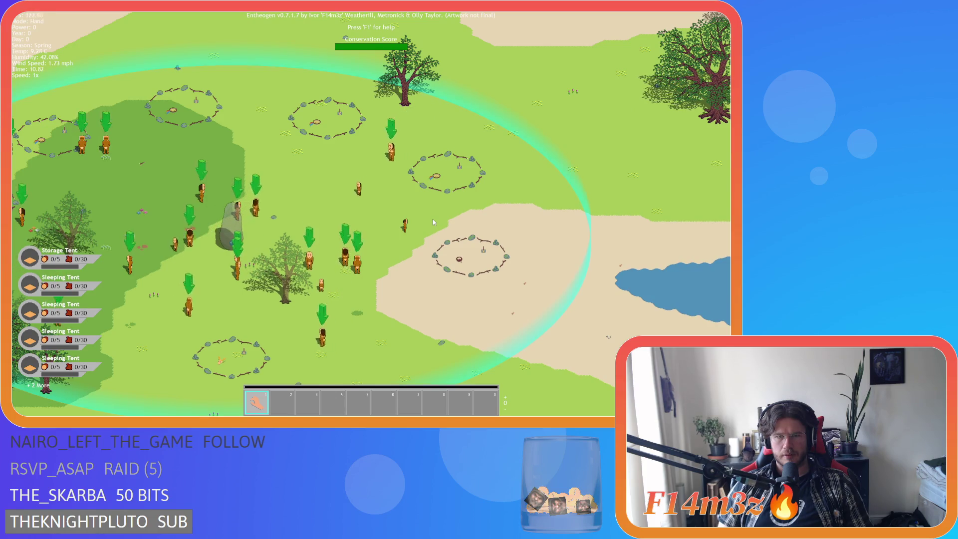
key(a)
key(a)
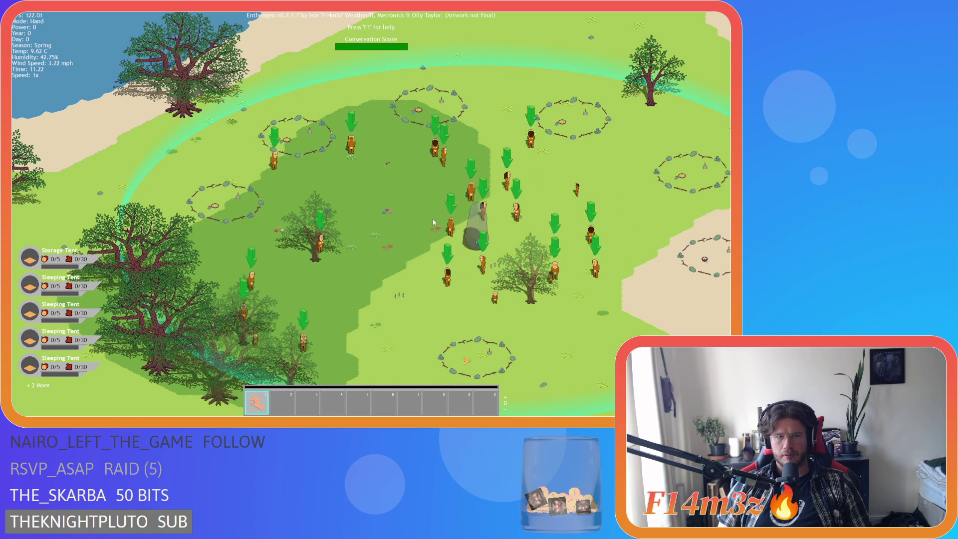
key(d)
key(s)
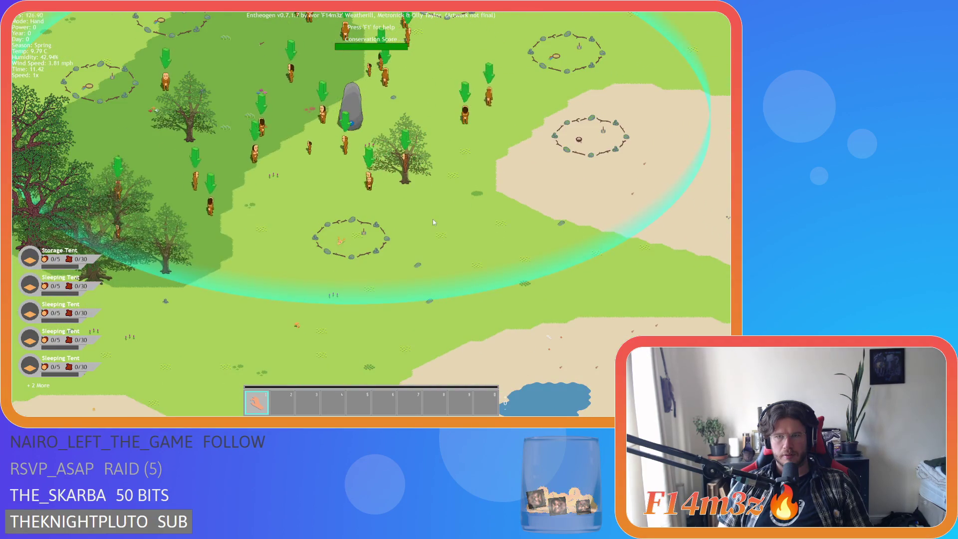
key(w)
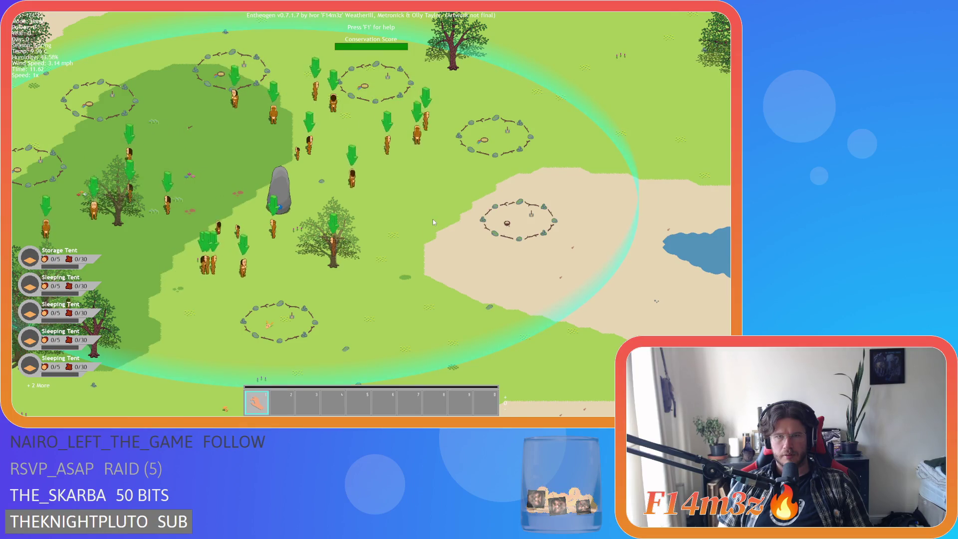
key(a)
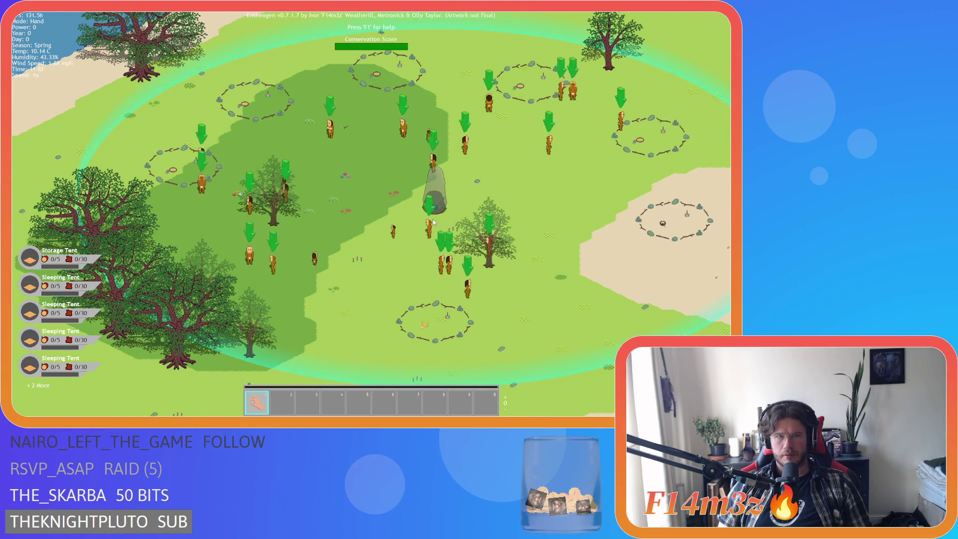
key(d)
key(s)
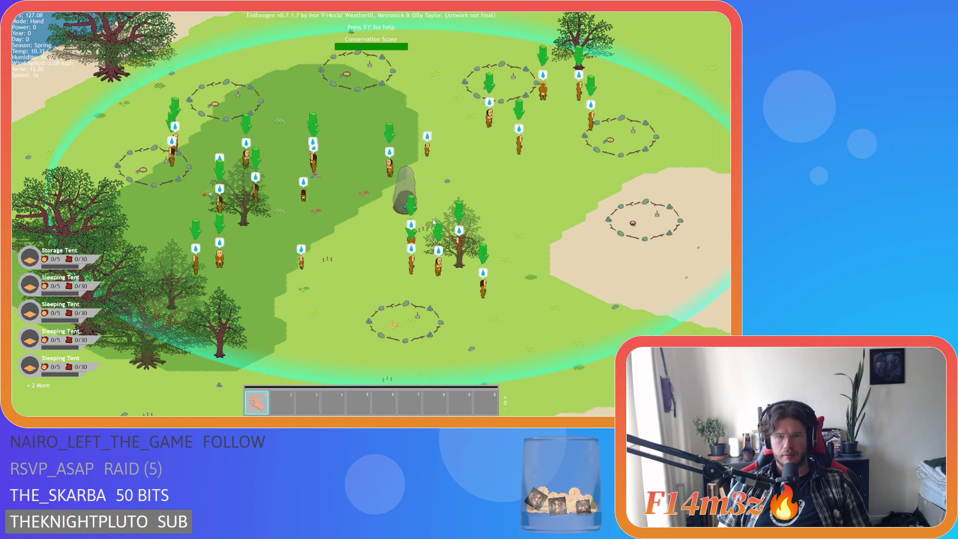
scroll(432, 220, down, 3)
scroll(432, 219, up, 3)
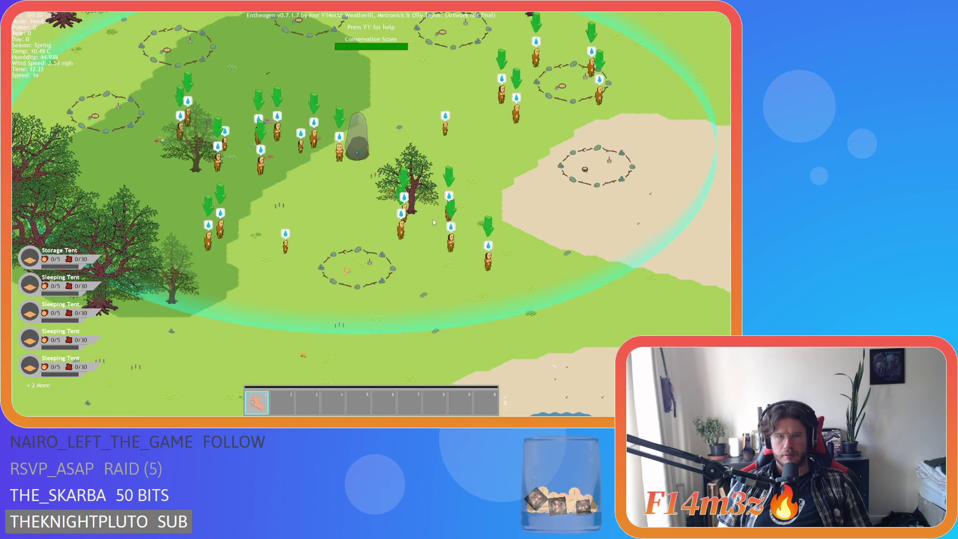
key(d)
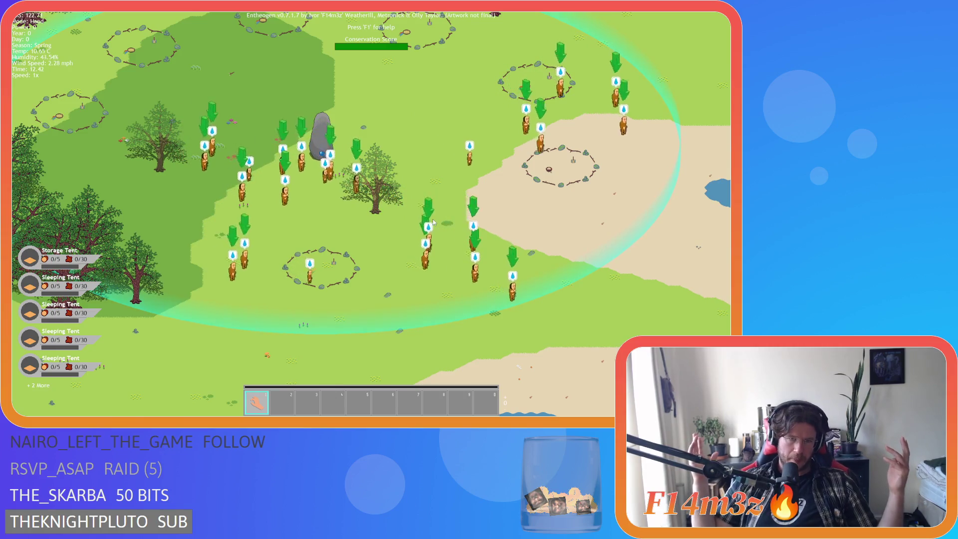
key(w)
key(d)
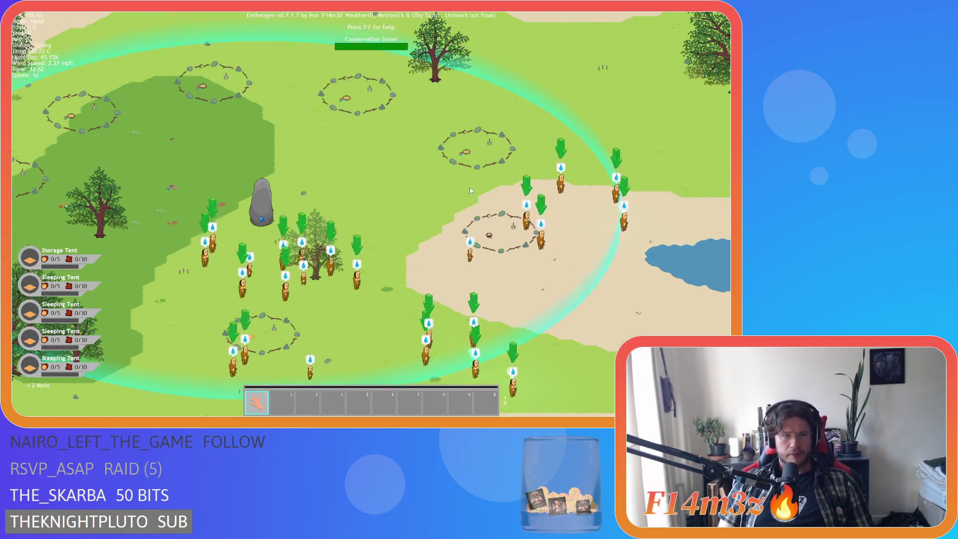
scroll(319, 185, down, 3)
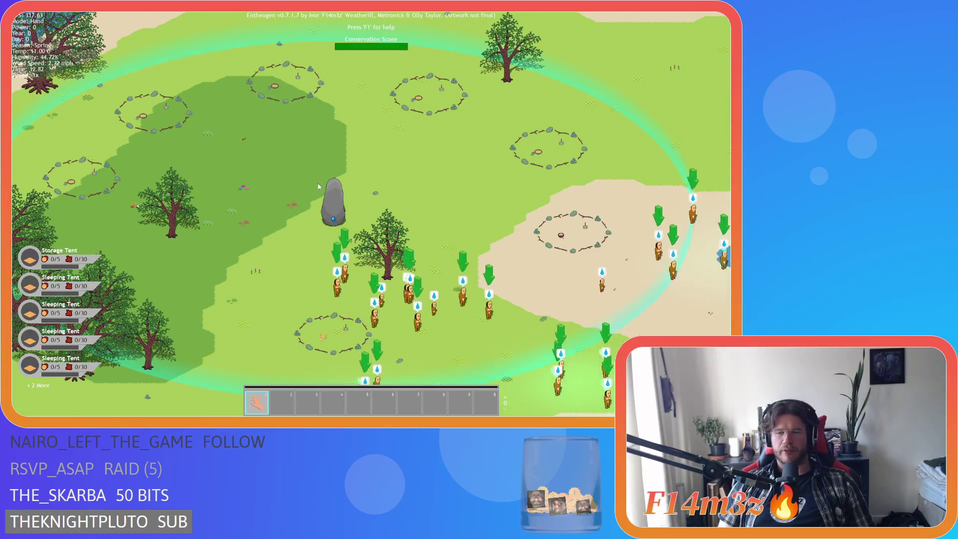
scroll(318, 185, up, 3)
key(w)
key(d)
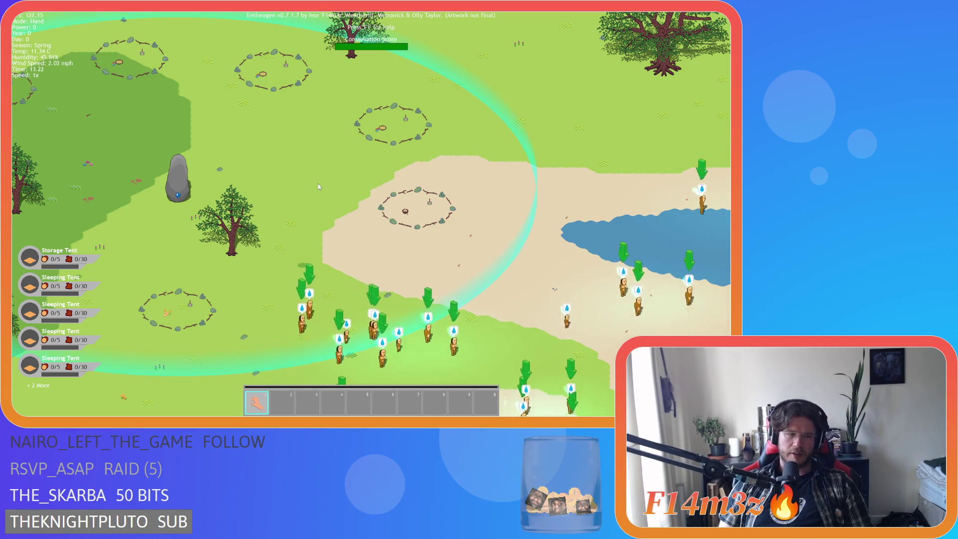
key(a)
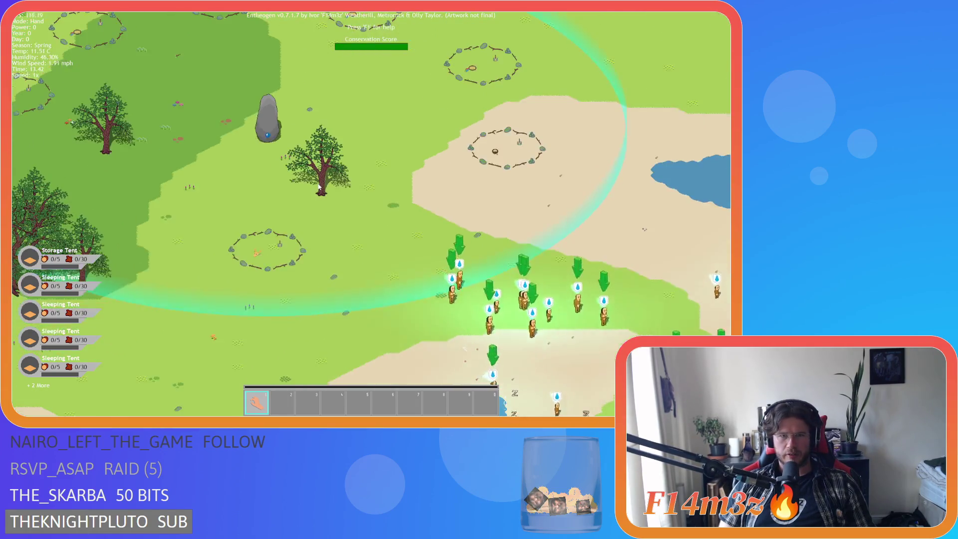
key(a)
key(w)
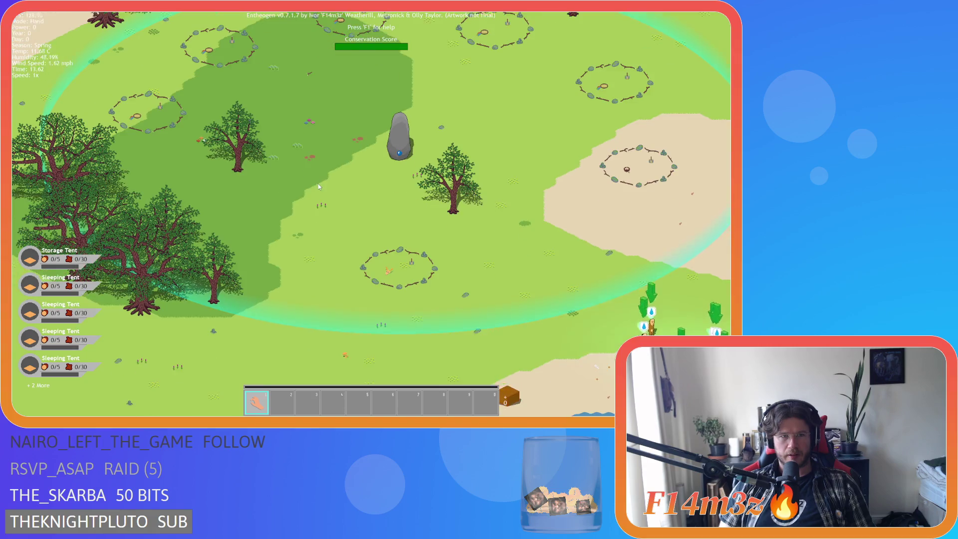
key(d)
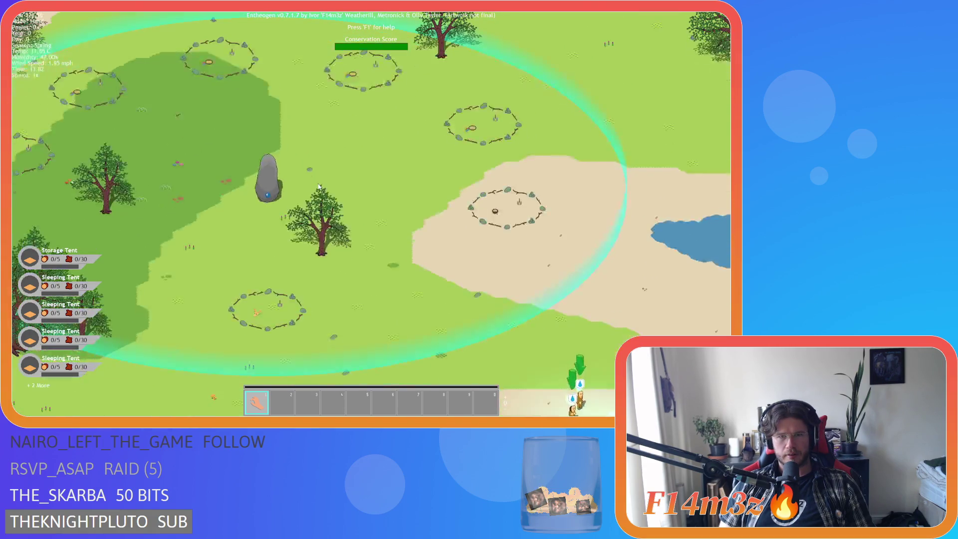
key(a)
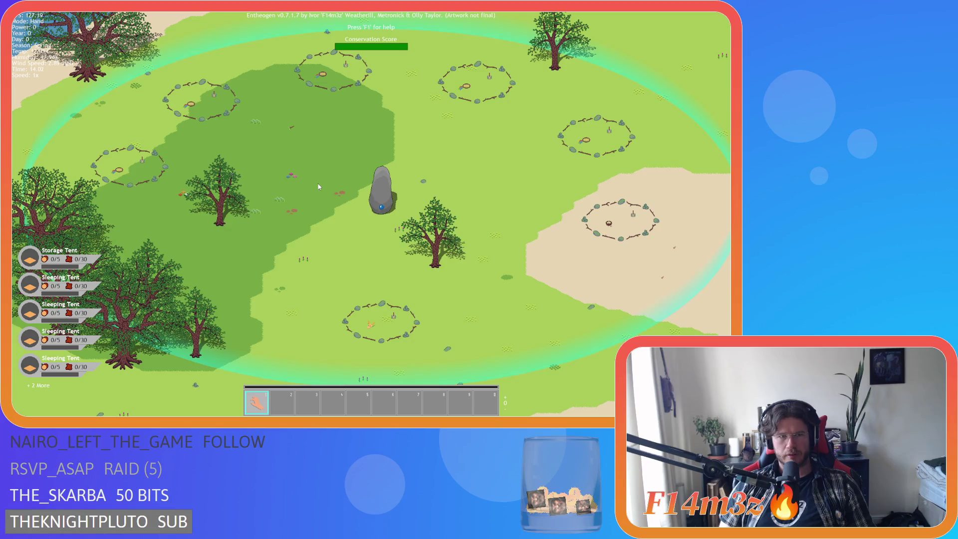
key(w)
key(d)
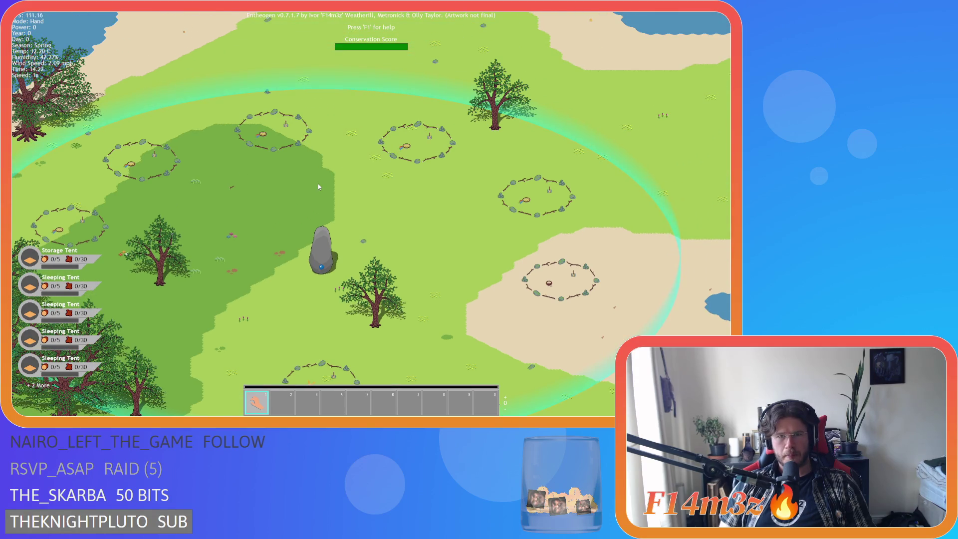
key(s)
key(d)
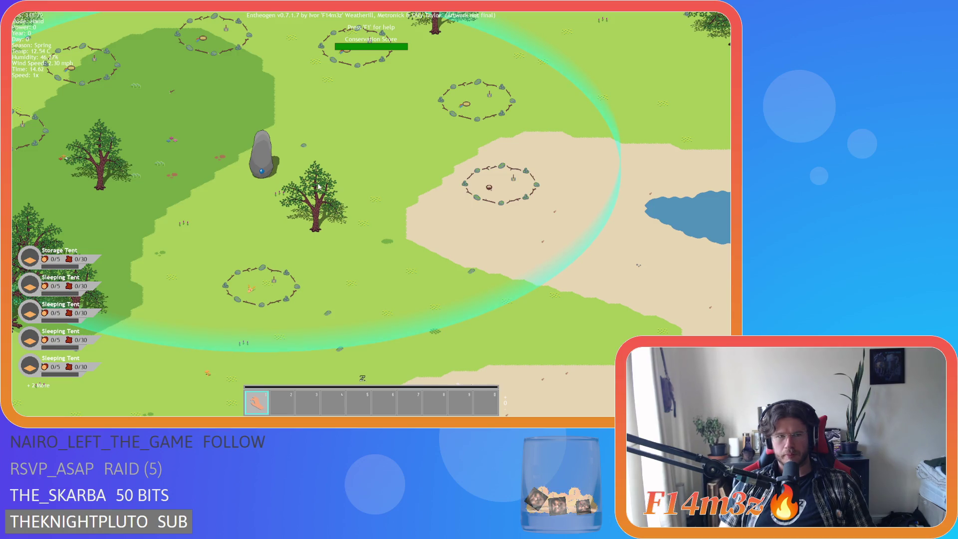
key(w)
key(a)
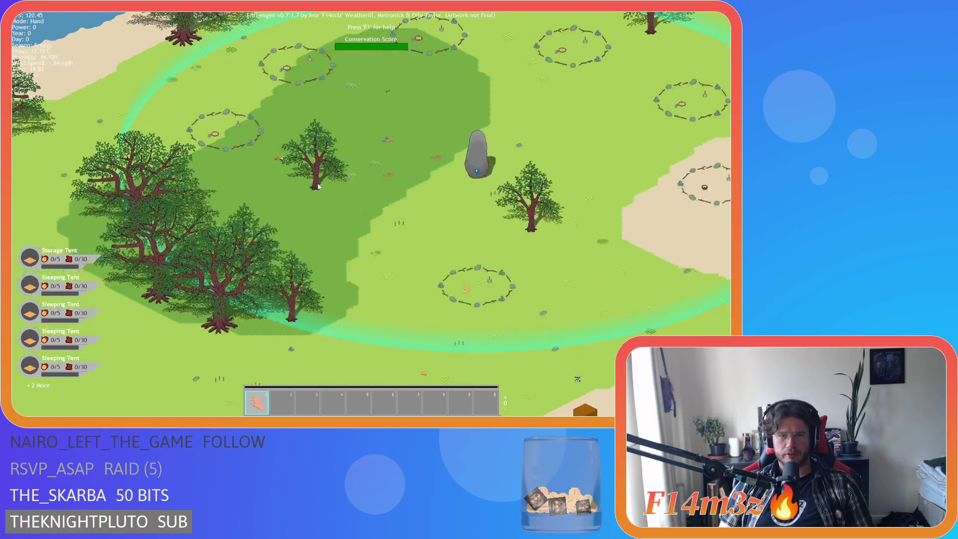
key(s)
key(a)
key(w)
key(d)
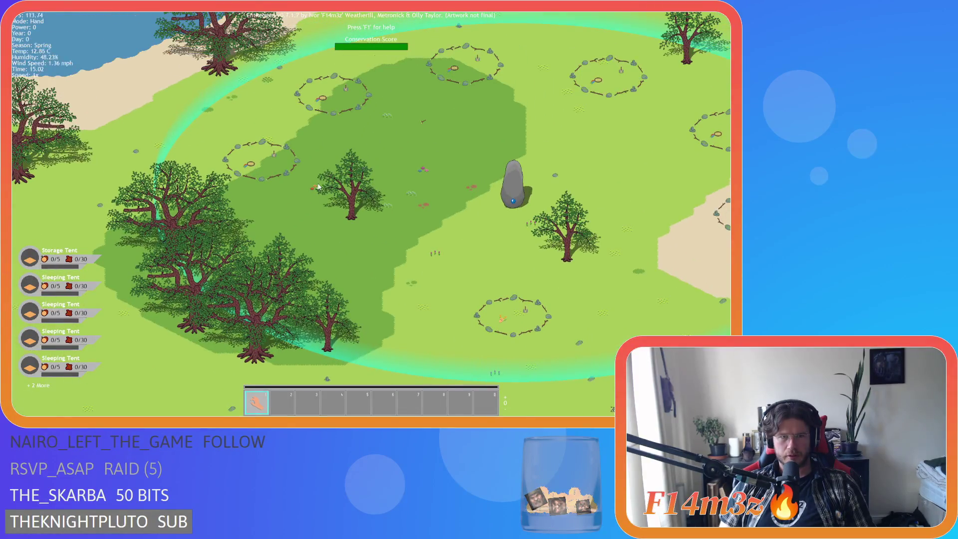
scroll(318, 186, down, 2)
key(s)
key(d)
key(w)
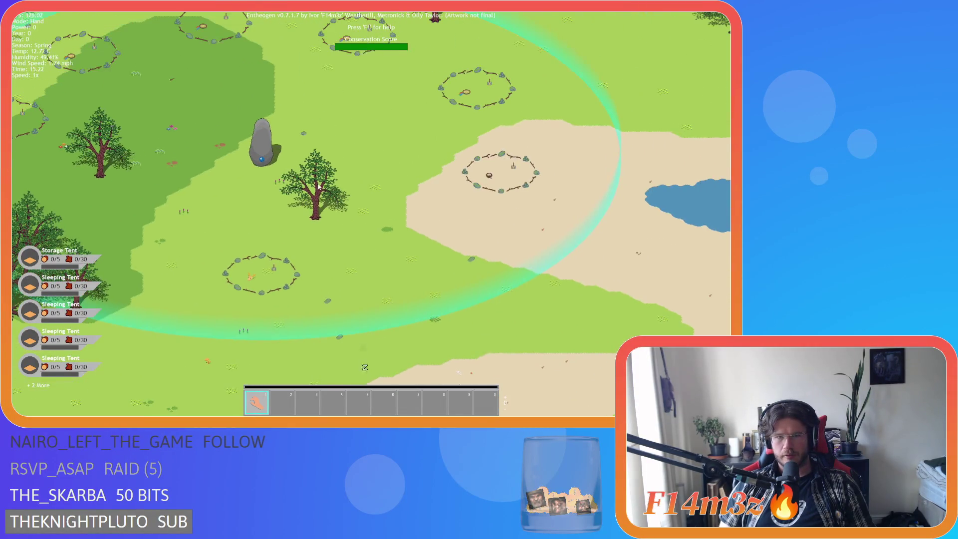
key(a)
scroll(319, 186, down, 2)
key(s)
scroll(318, 186, up, 5)
key(w)
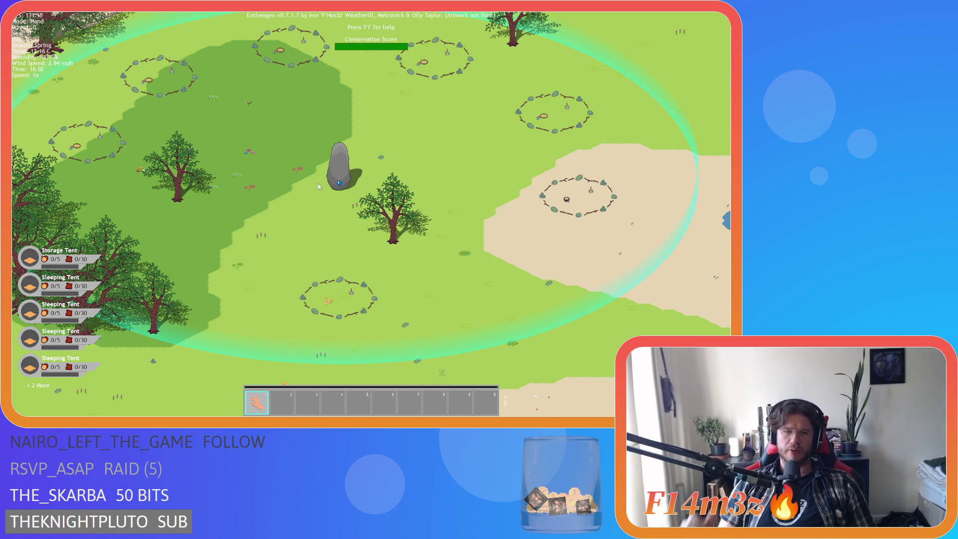
scroll(319, 184, up, 2)
scroll(318, 184, down, 2)
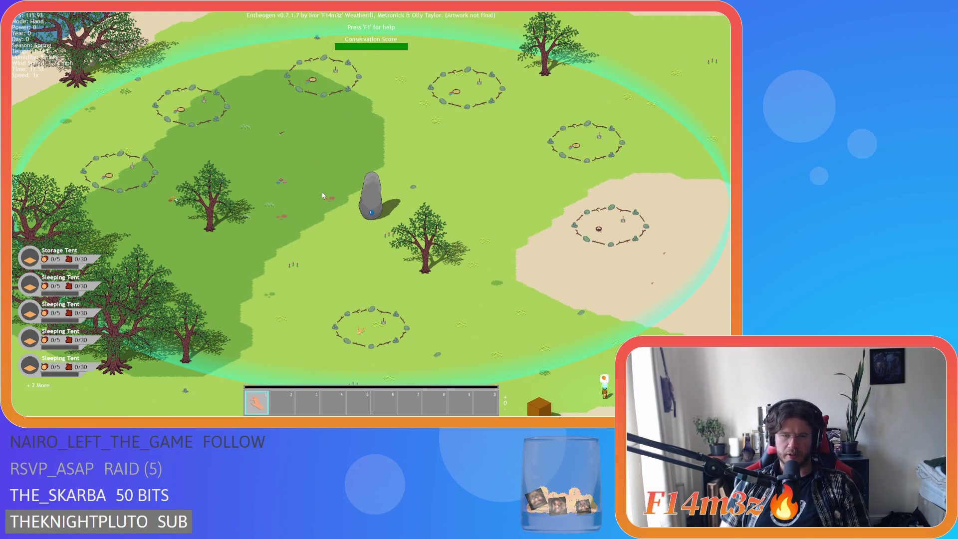
Step: Quicksave with F5, quickload with F9, then ask to quit with Escape
key(F5)
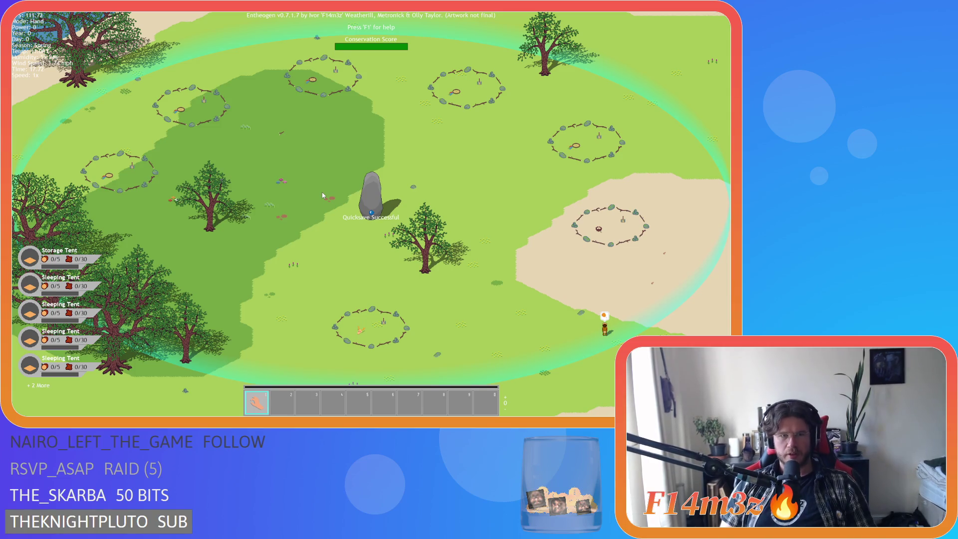
key(F9)
scroll(322, 194, up, 5)
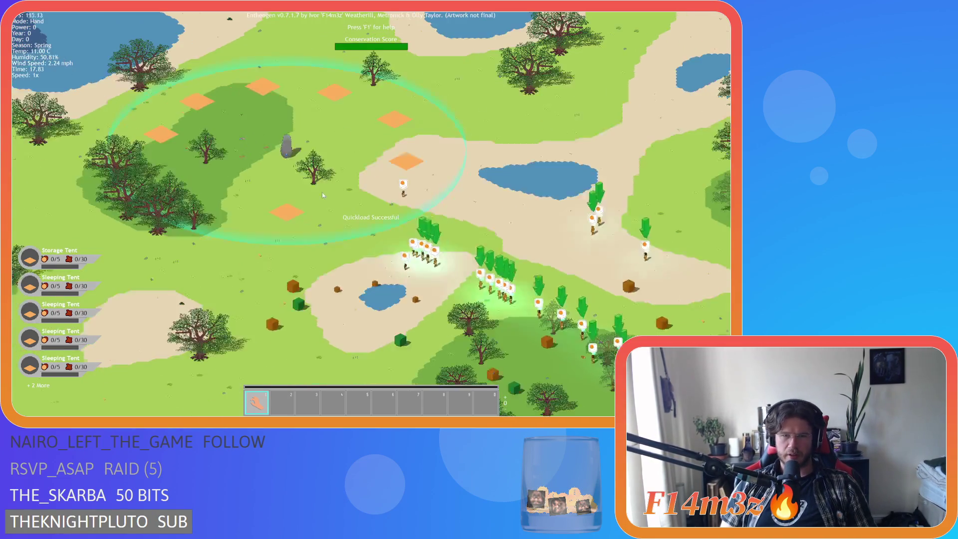
scroll(321, 192, down, 5)
scroll(322, 192, up, 5)
scroll(322, 193, down, 5)
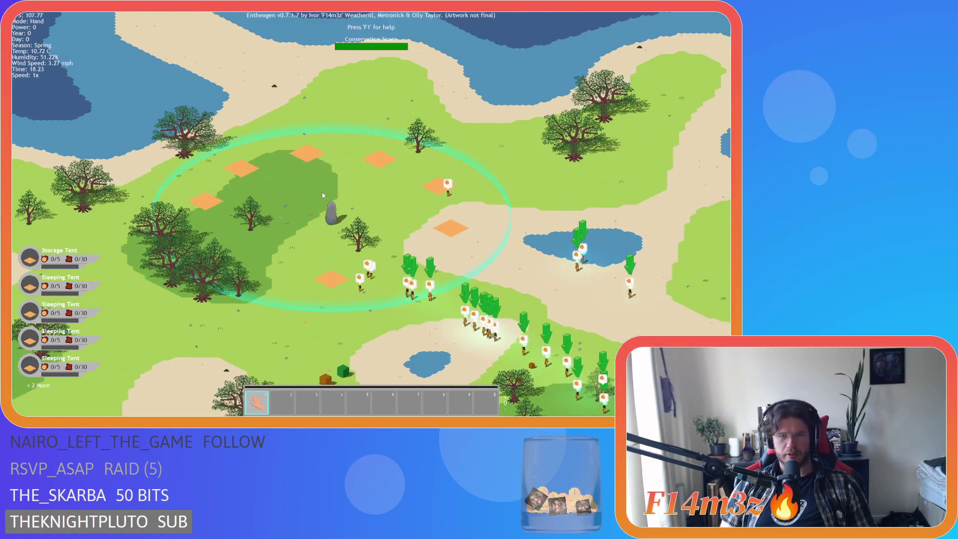
scroll(322, 195, up, 5)
key(Escape)
Step: Quit the running game and close all open sprite editor windows
key(y)
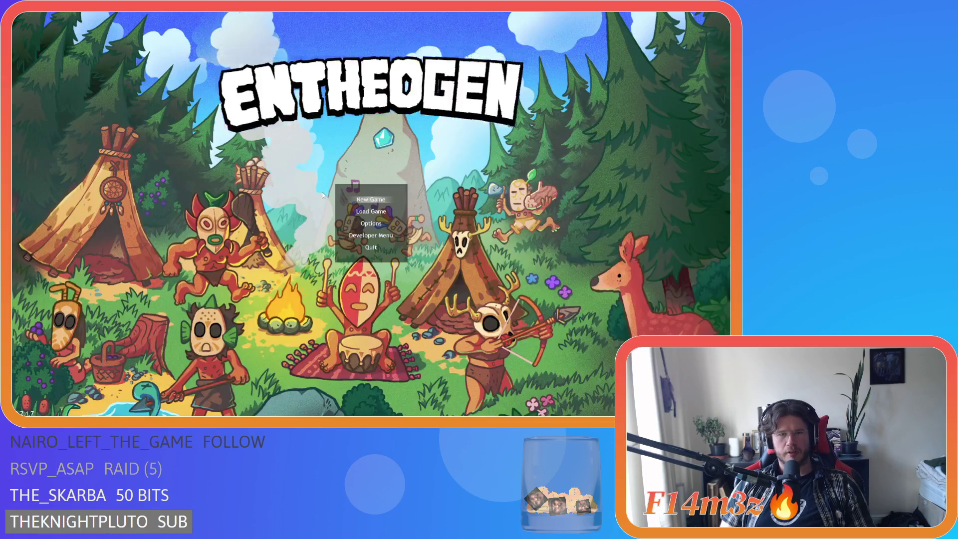
mouse_move(469, 165)
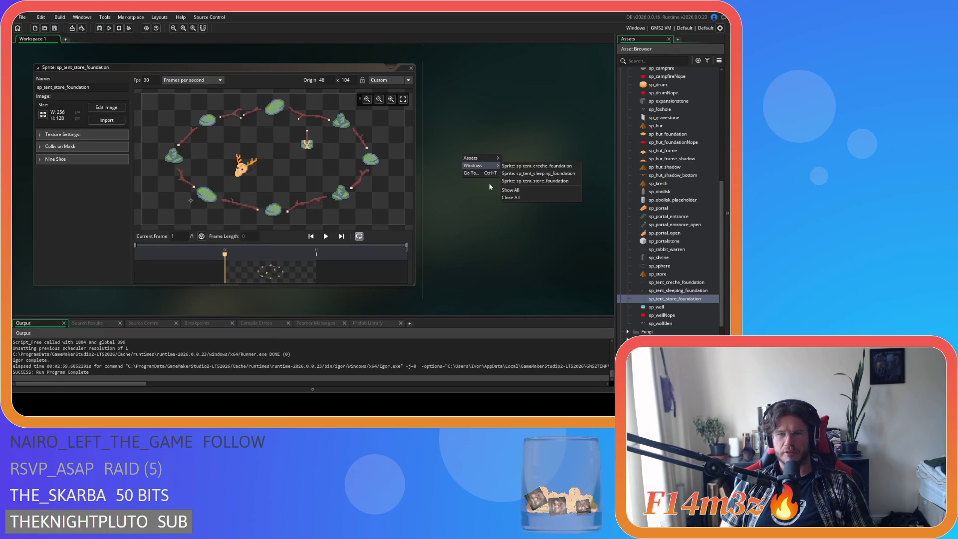
click(529, 198)
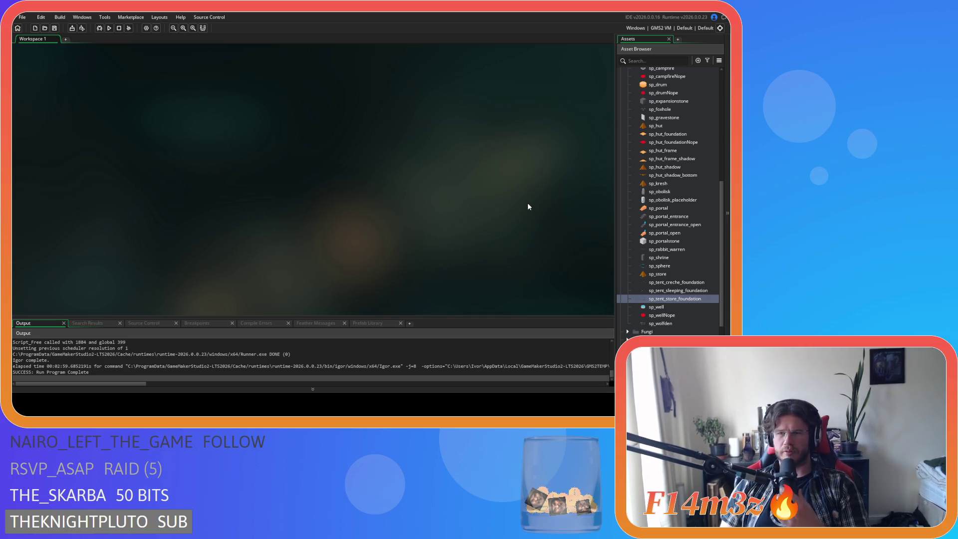
Step: Collapse the Constructs and Sprites folders and browse the Objects and Save folders
scroll(644, 274, up, 7)
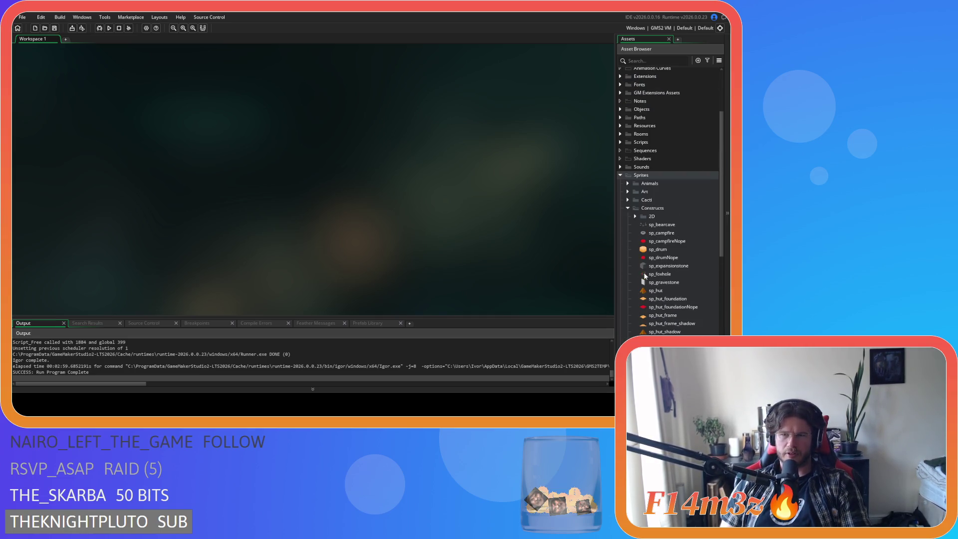
click(628, 208)
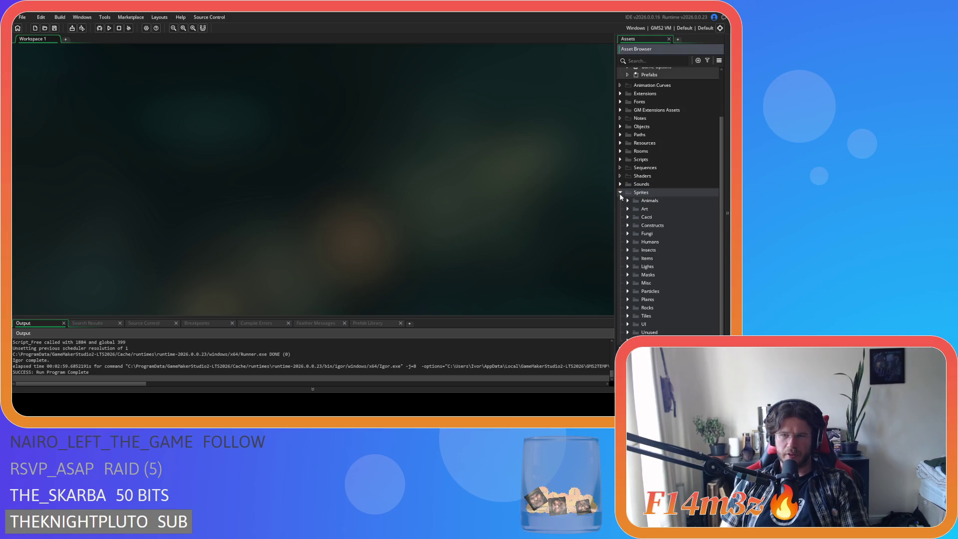
click(620, 193)
click(620, 181)
scroll(689, 235, down, 2)
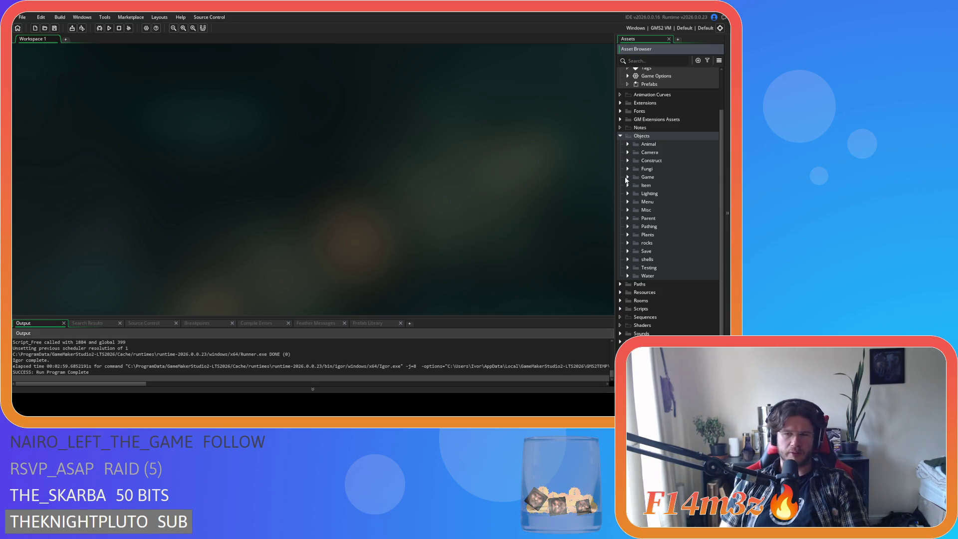
click(627, 252)
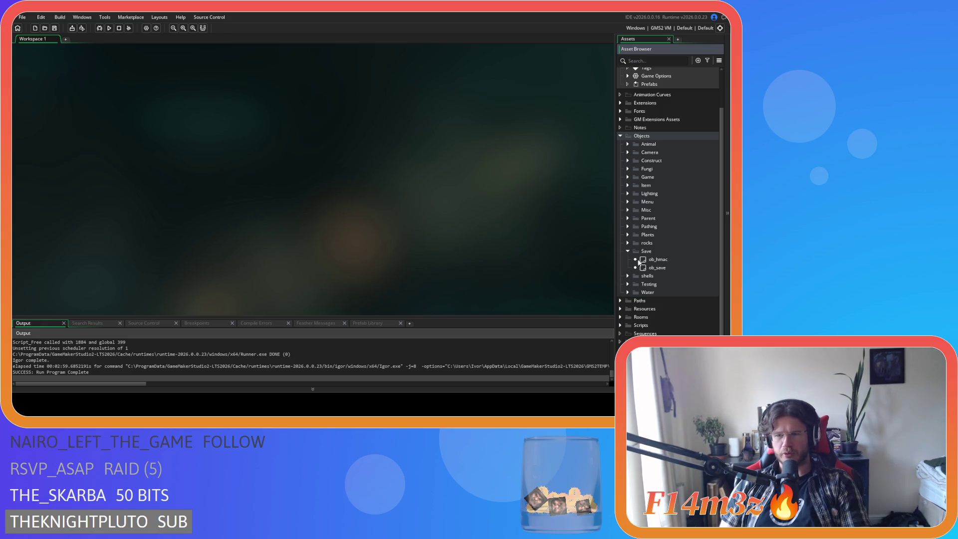
click(627, 251)
click(620, 137)
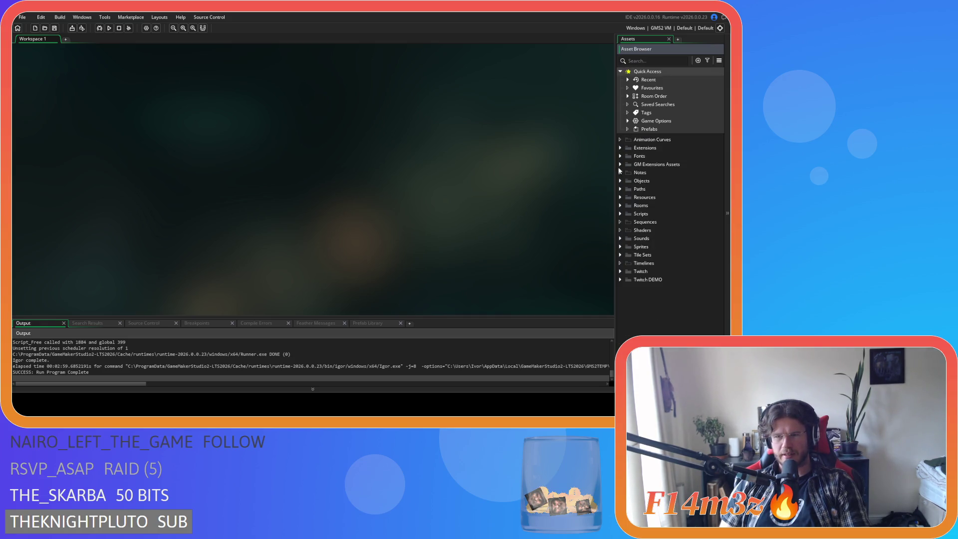
Step: Open the sc_loadSprites script from Scripts > Loading
click(619, 215)
scroll(639, 220, down, 3)
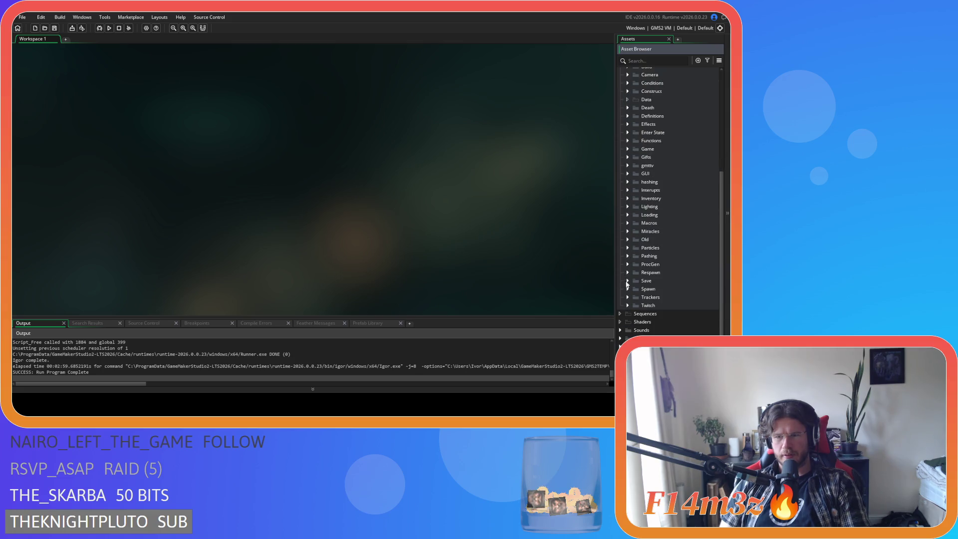
click(627, 215)
scroll(668, 230, down, 8)
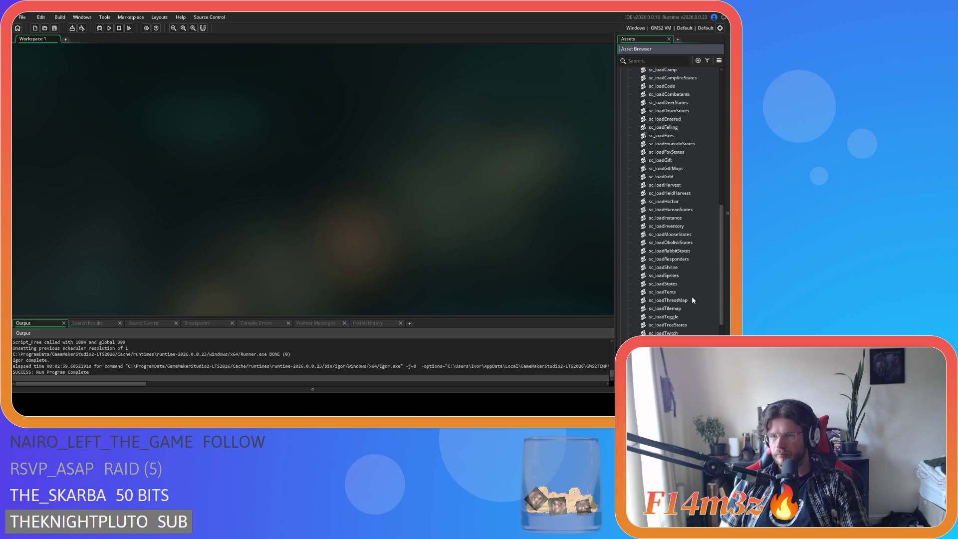
scroll(692, 289, up, 1)
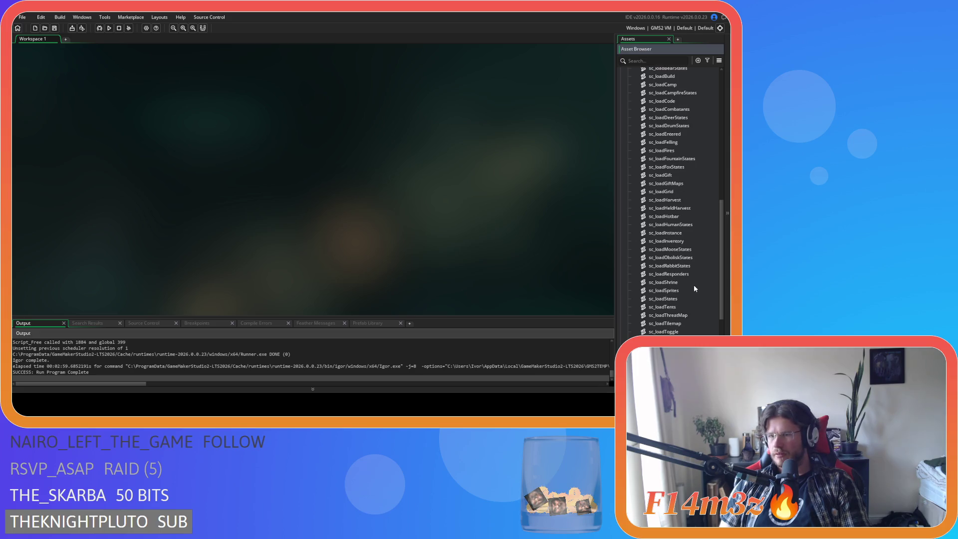
double_click(666, 291)
scroll(299, 149, down, 3)
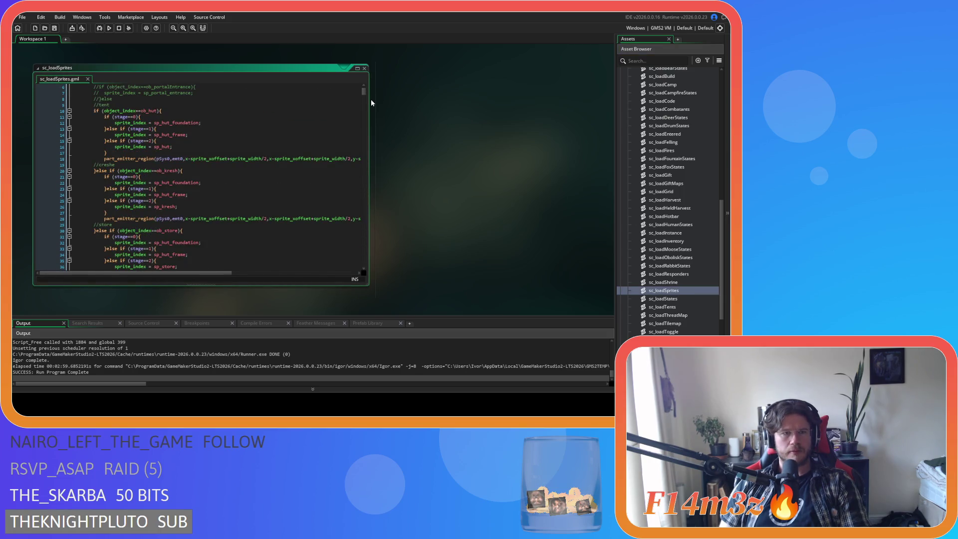
Step: Delete the hut's stage 0 sp_hut_foundation branch in sc_loadSprites
click(237, 124)
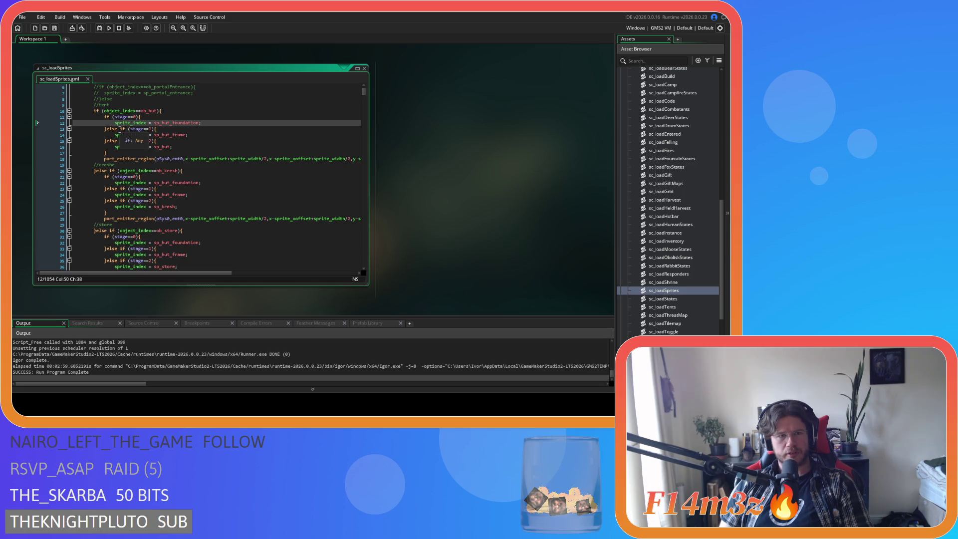
shift+click(102, 120)
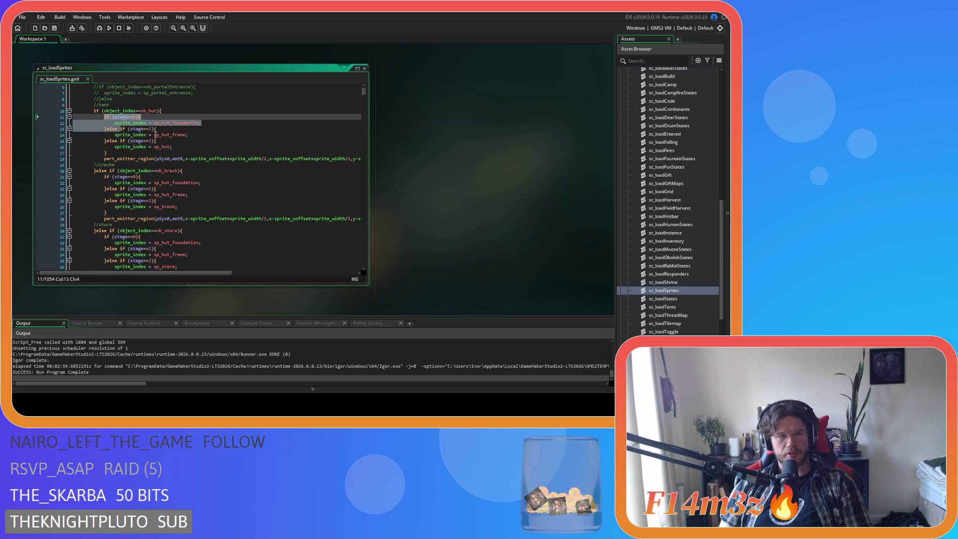
key(Delete)
Step: Delete the kresh's stage 0 foundation branch, then build and run the game
scroll(181, 143, down, 2)
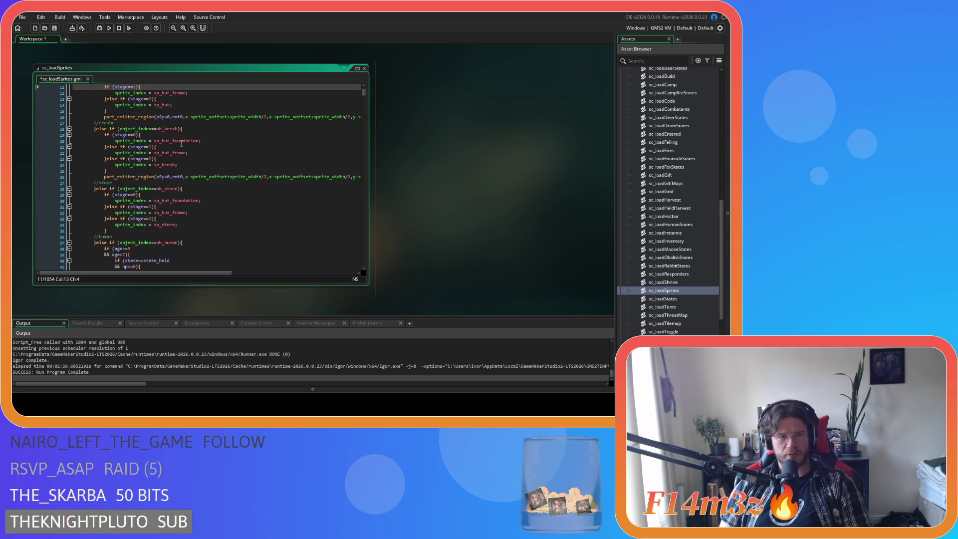
drag(106, 145, 105, 136)
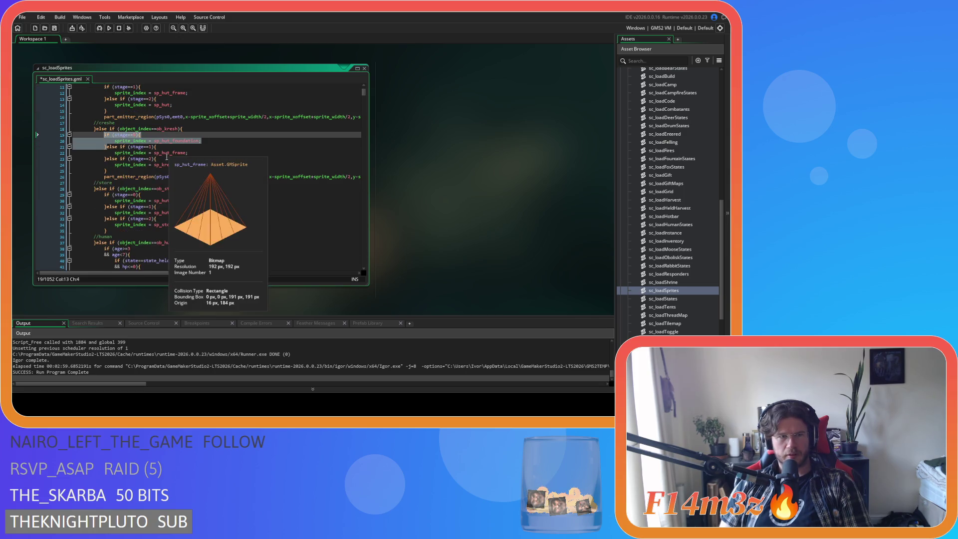
key(Delete)
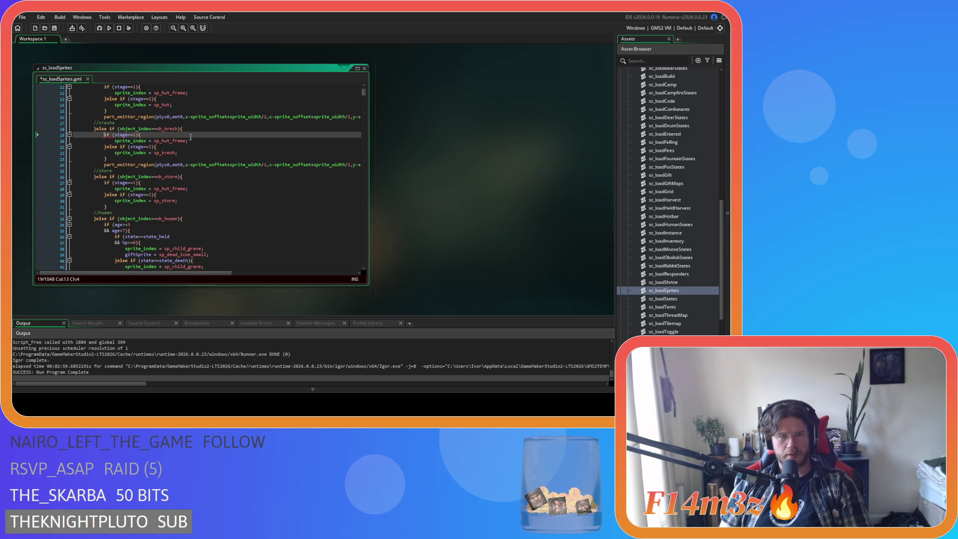
key(F5)
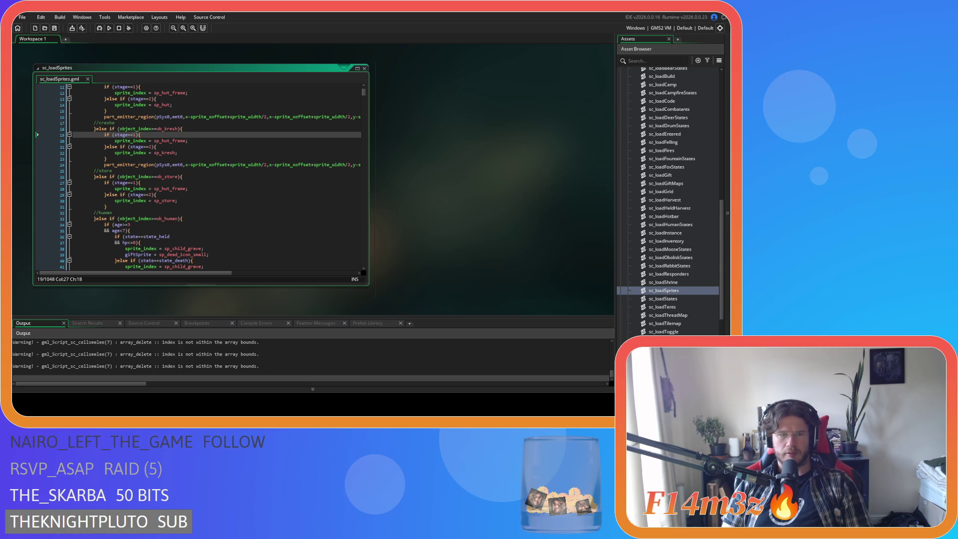
key(alt+Tab)
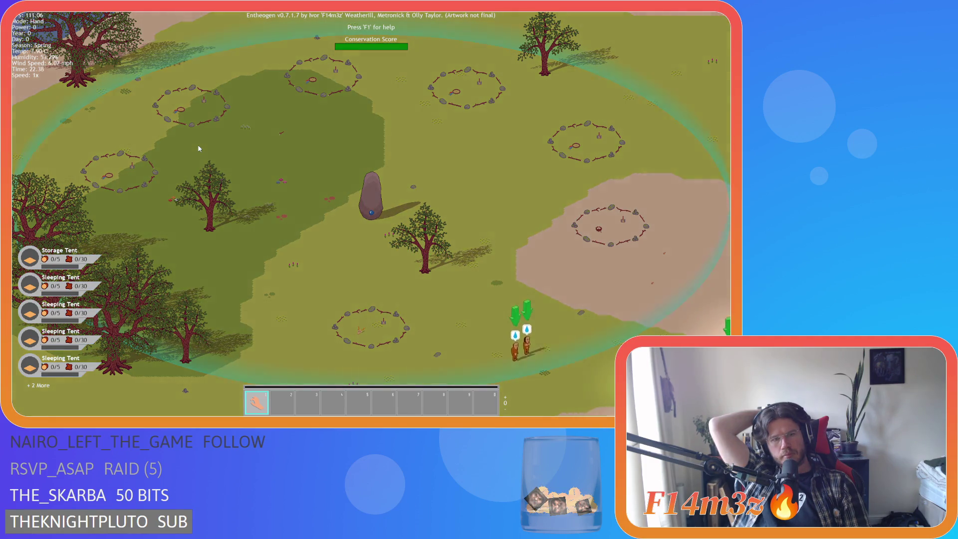
Step: Zoom in and pan across the camp circles to check the tent foundation sprites beside their stakes
scroll(357, 187, up, 5)
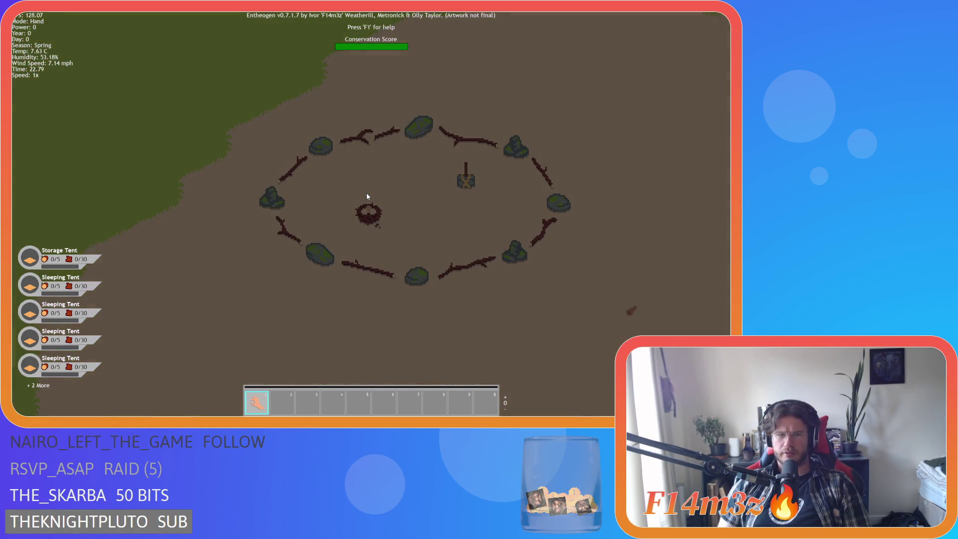
scroll(366, 196, up, 2)
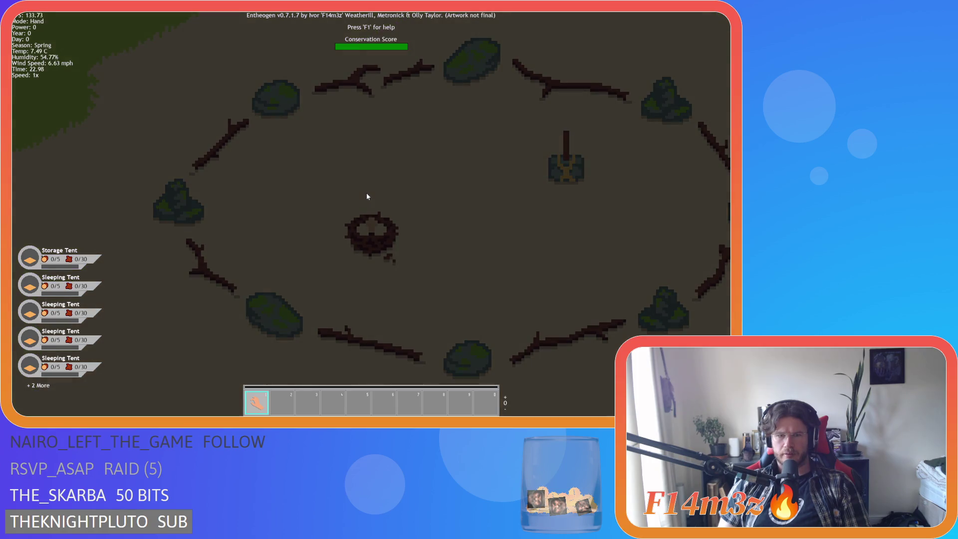
key(w)
key(a)
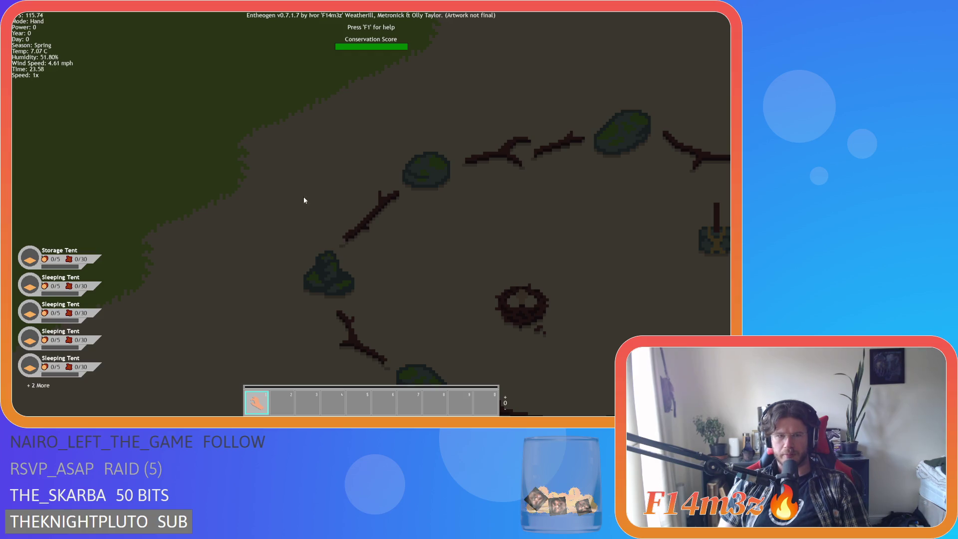
scroll(300, 198, down, 5)
key(w)
key(a)
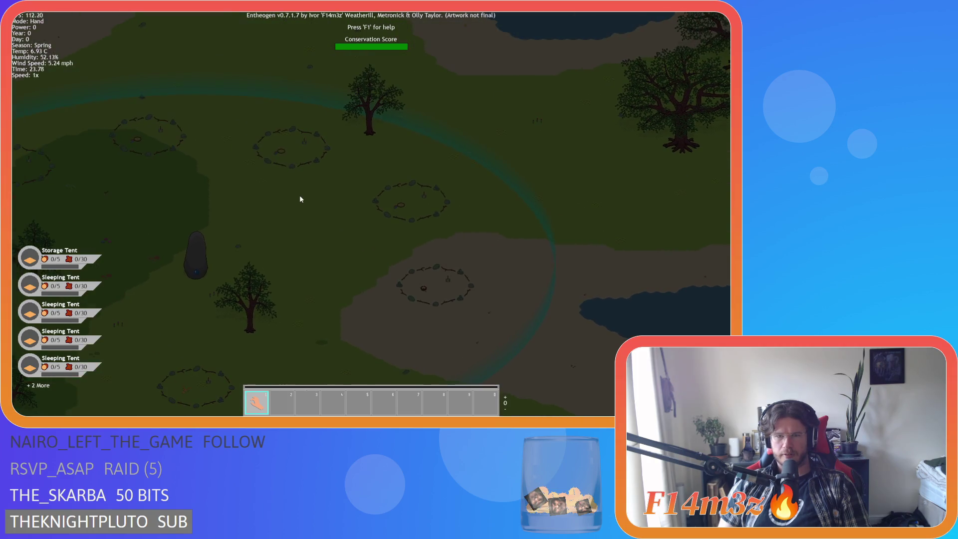
key(a)
key(s)
scroll(357, 235, up, 5)
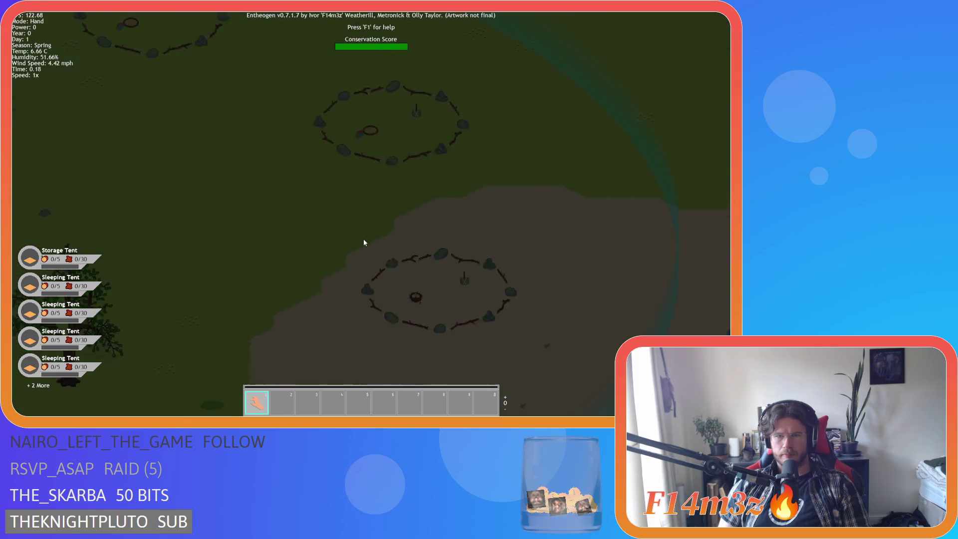
scroll(364, 242, up, 3)
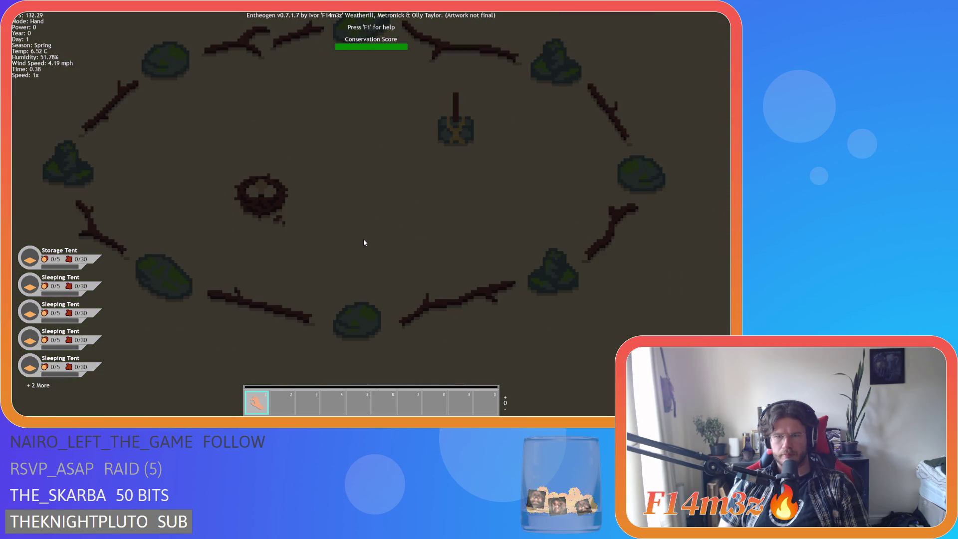
scroll(363, 243, down, 5)
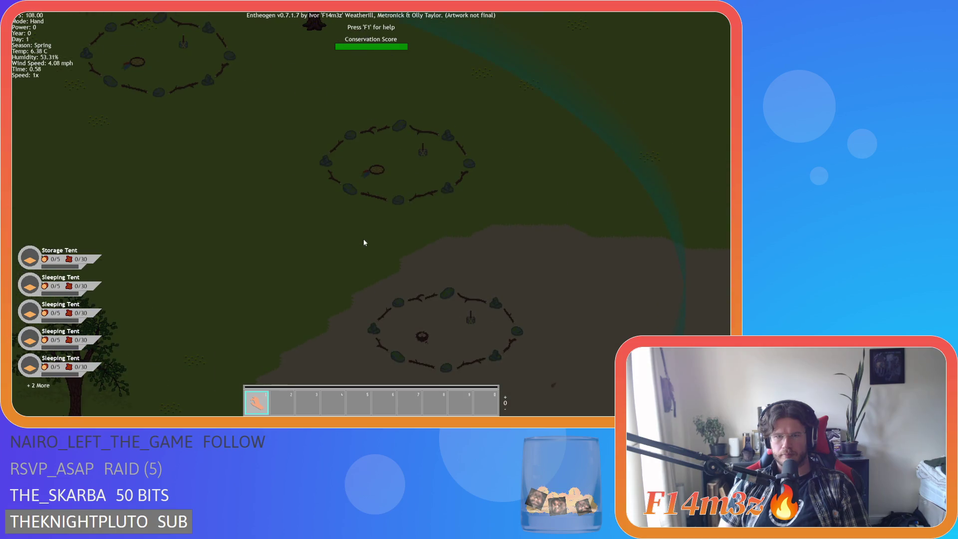
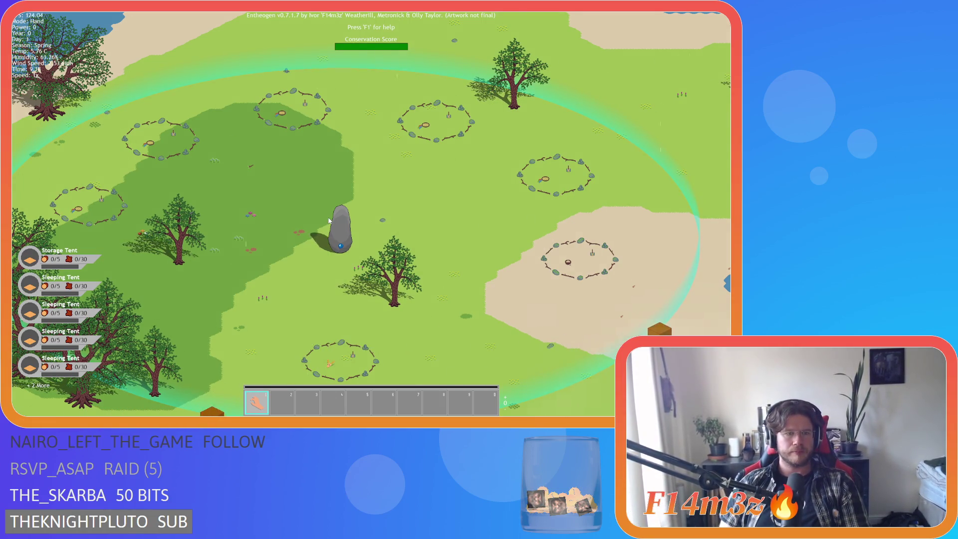
Step: Pan northwest from the camp toward the northern water
scroll(329, 220, down, 5)
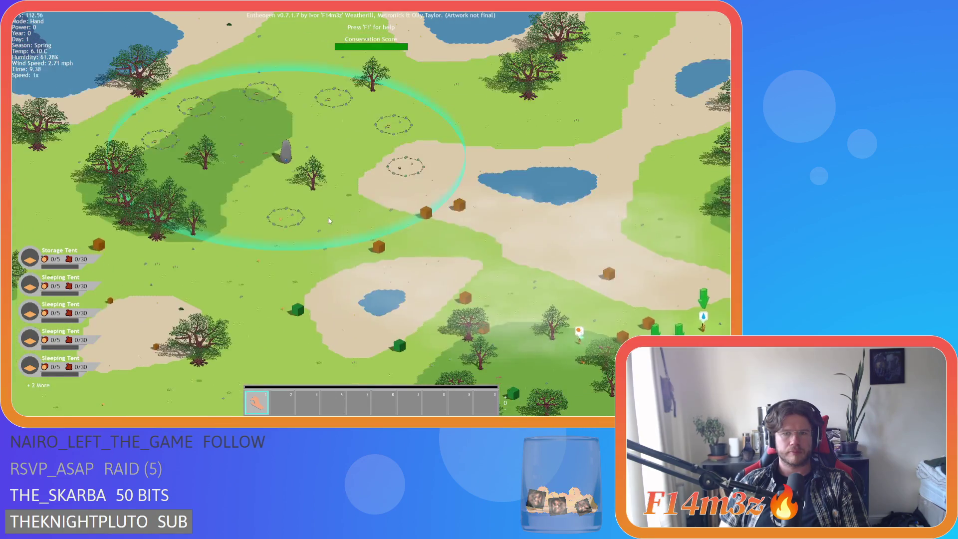
scroll(328, 218, up, 3)
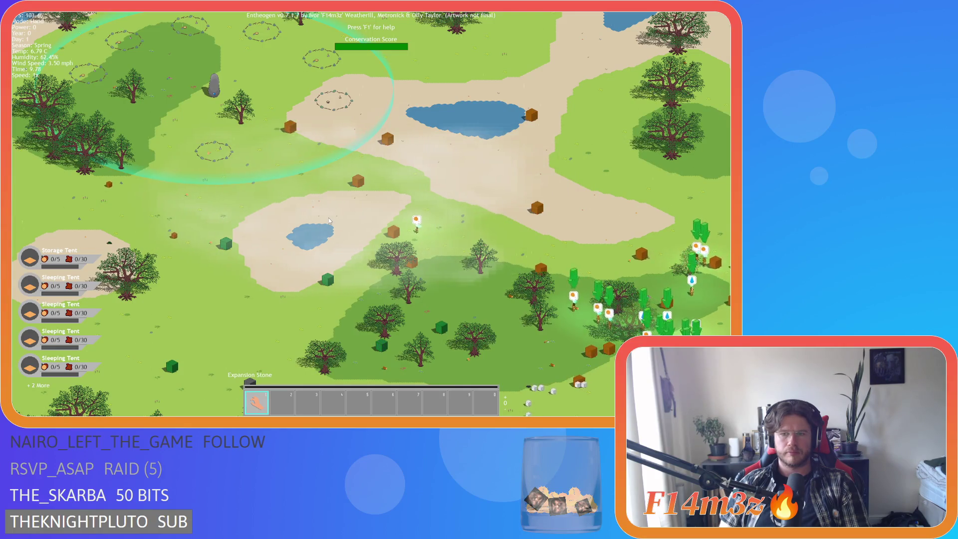
key(w)
key(a)
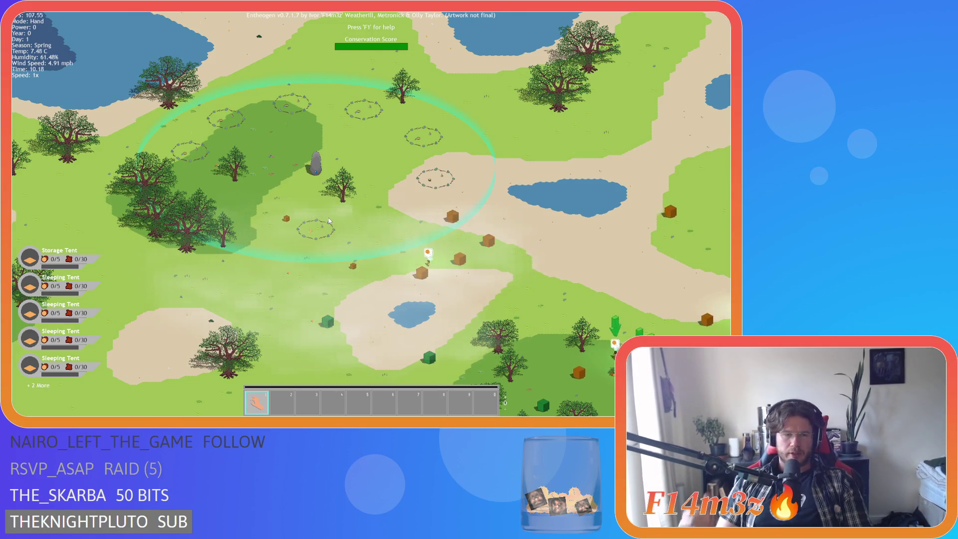
key(a)
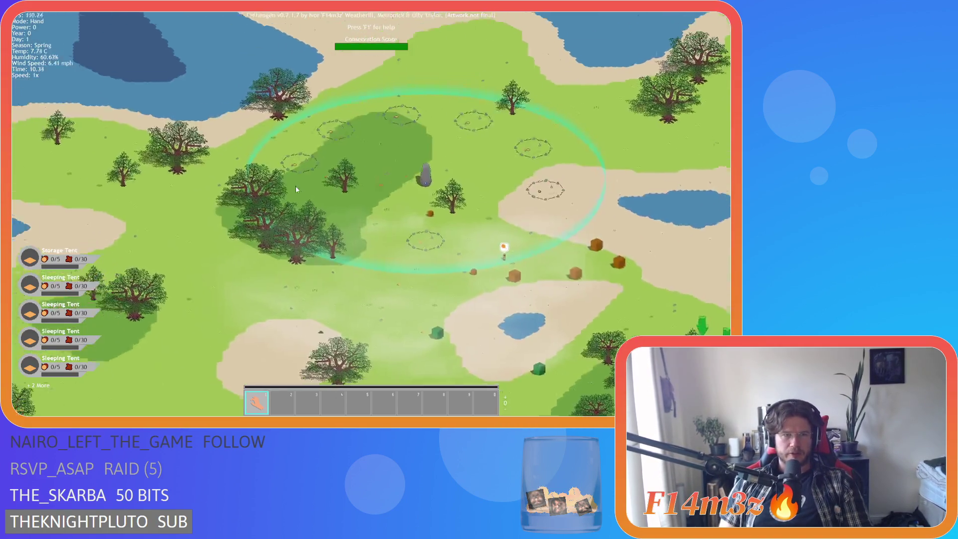
key(w)
key(a)
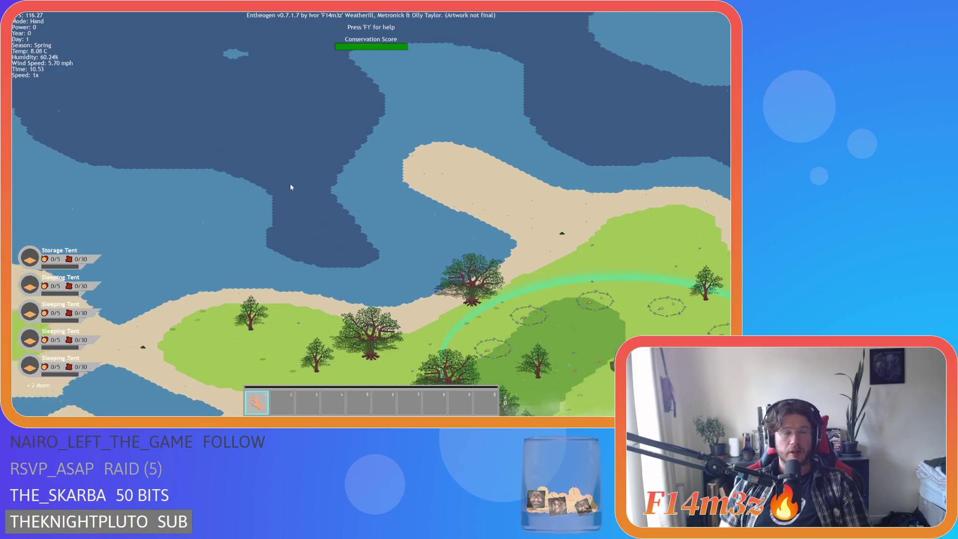
key(w)
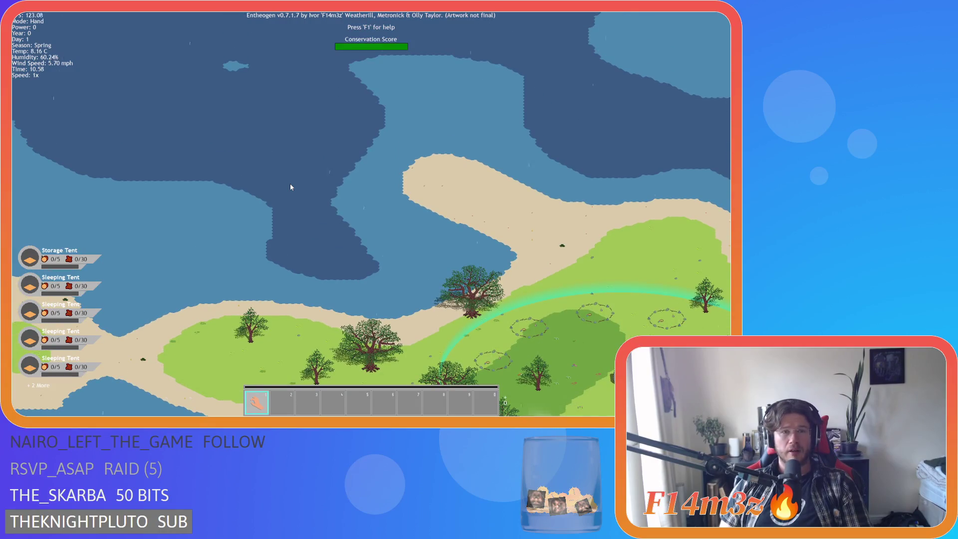
Step: Return to the camp clearing, sweep toward the villagers, then zoom out to the whole island
key(space)
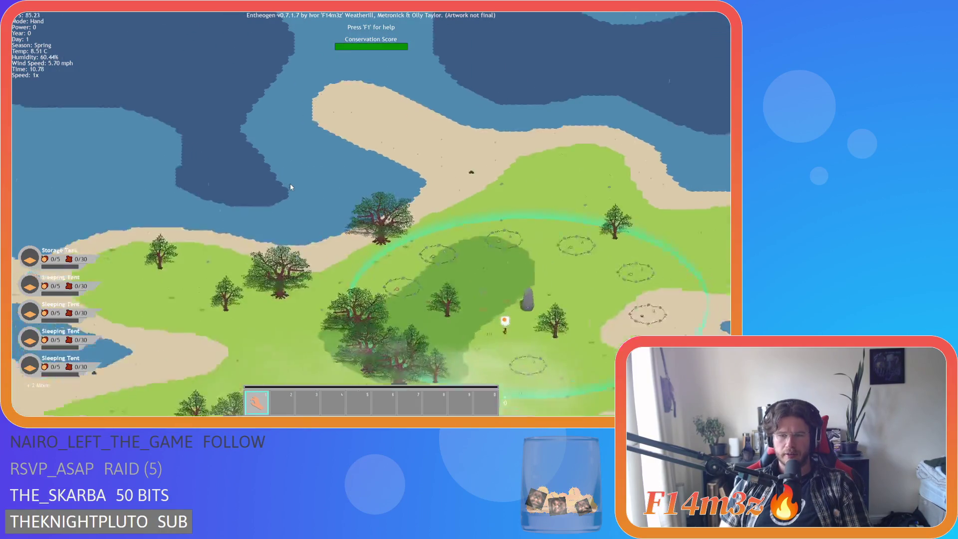
key(s)
key(d)
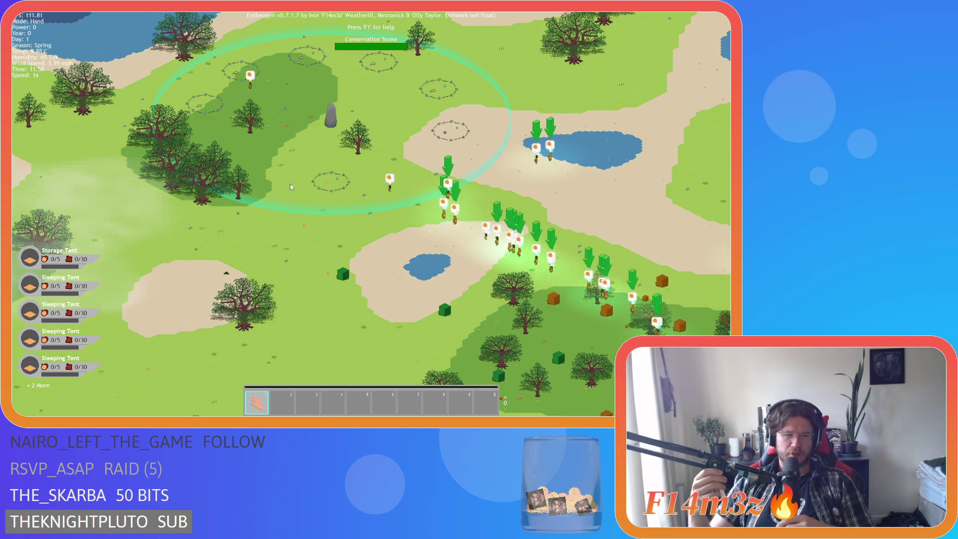
key(w)
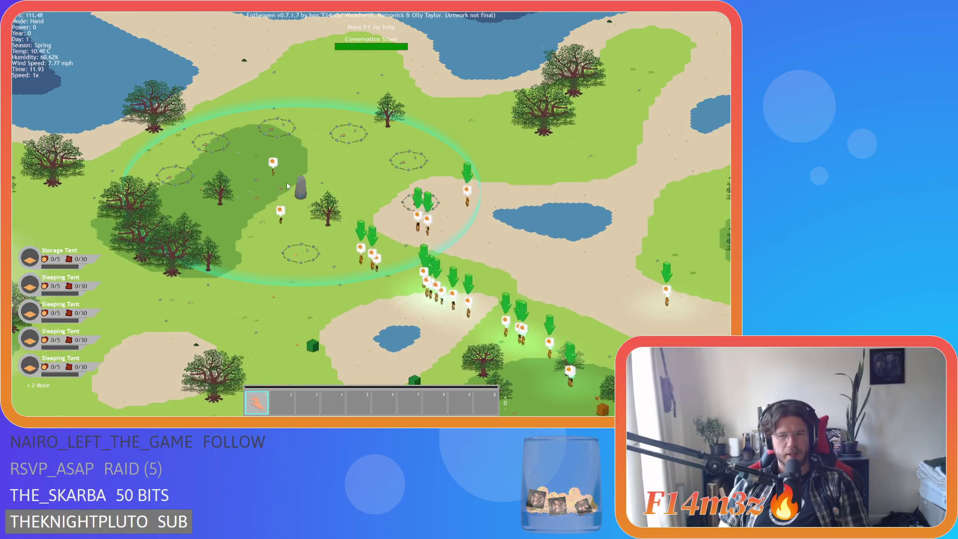
key(d)
key(s)
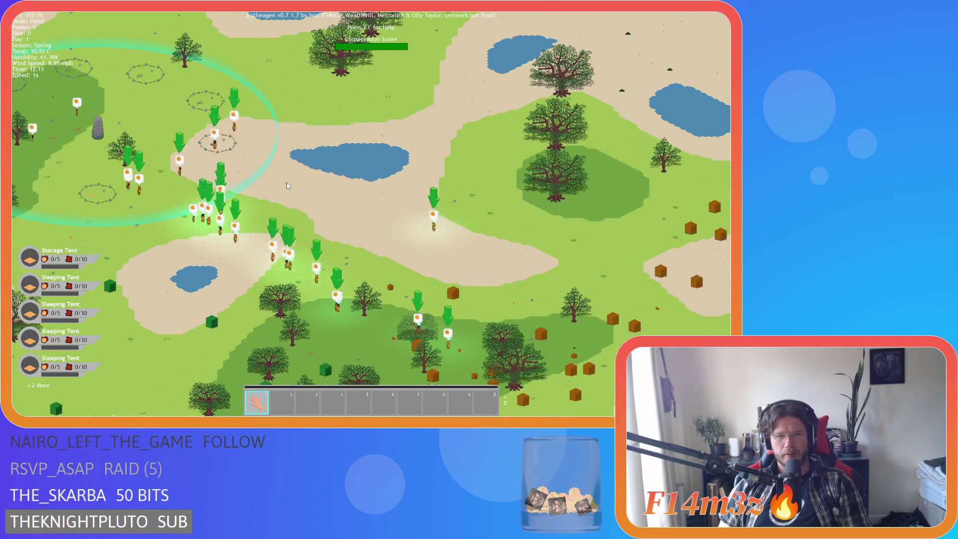
key(a)
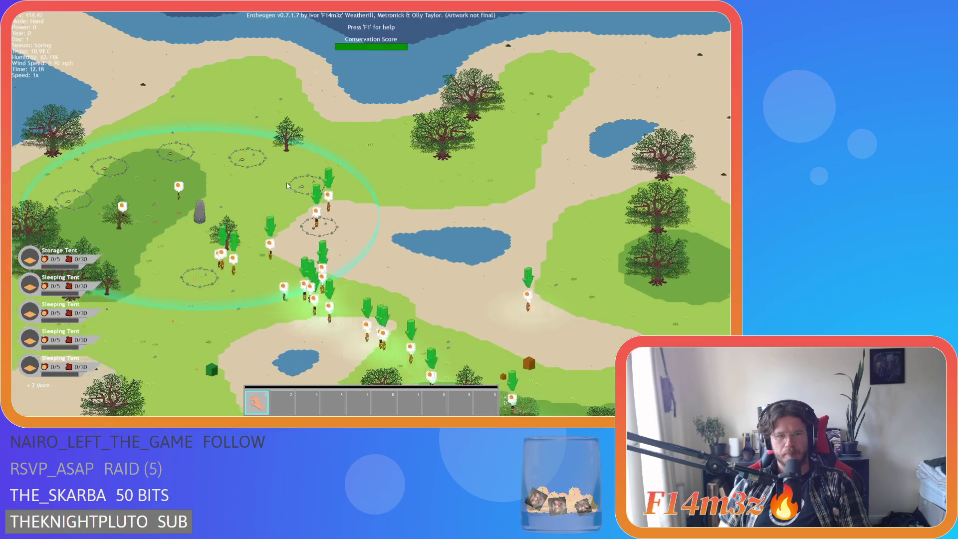
key(s)
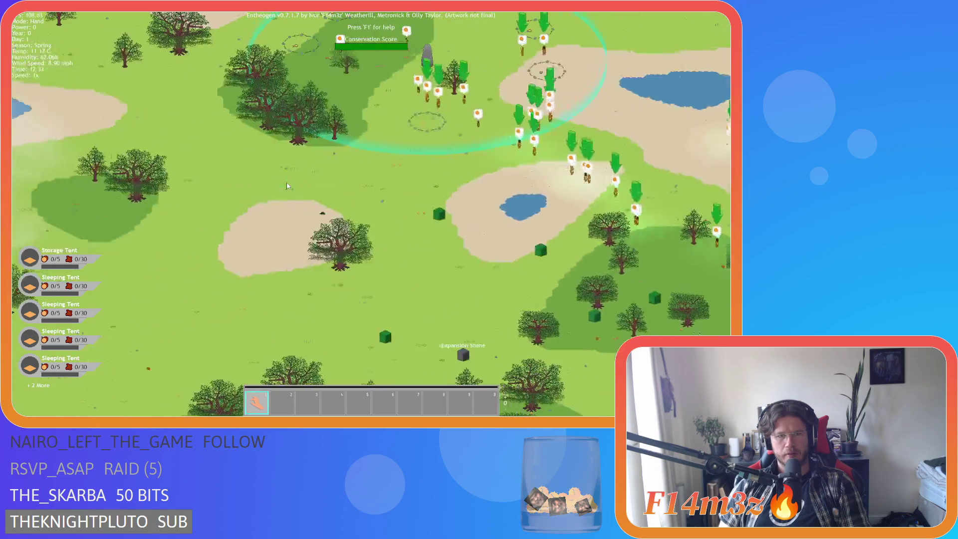
scroll(287, 186, down, 5)
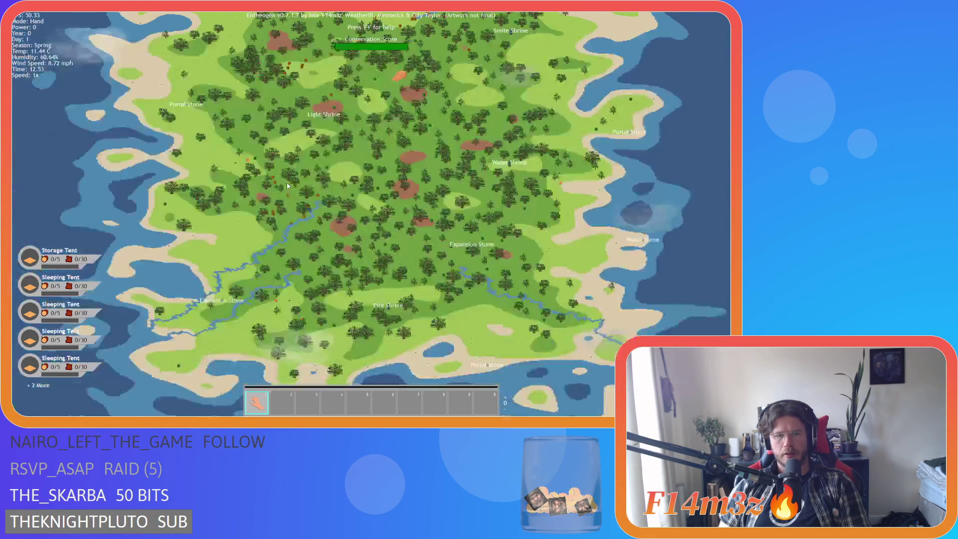
Step: Move the view south and east to the Portal Stone beach on the east coast
key(s)
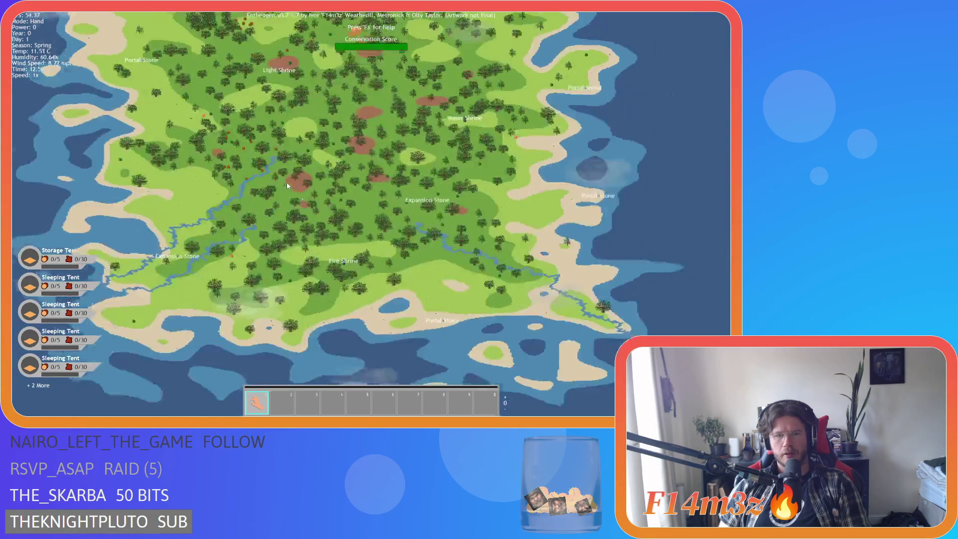
scroll(287, 185, up, 5)
key(s)
scroll(287, 186, down, 5)
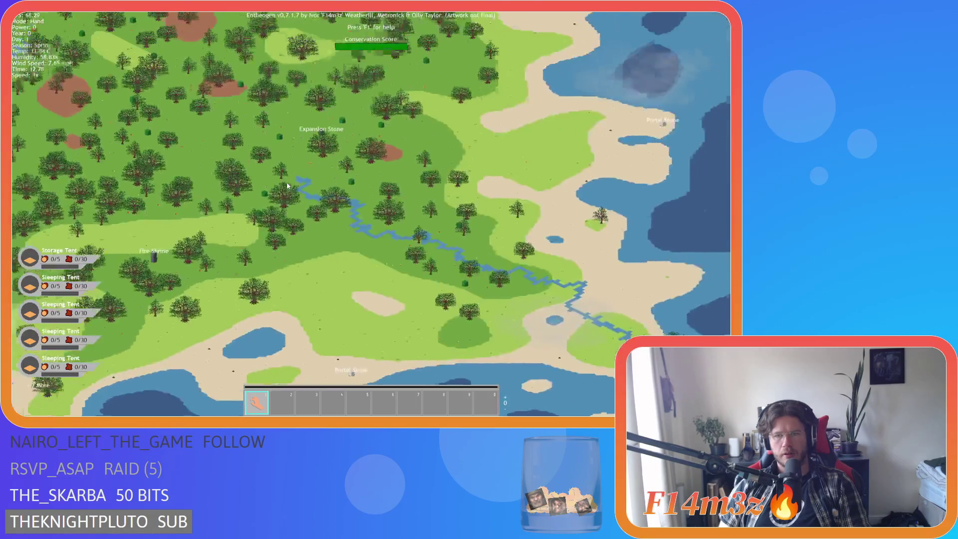
key(d)
scroll(286, 185, up, 5)
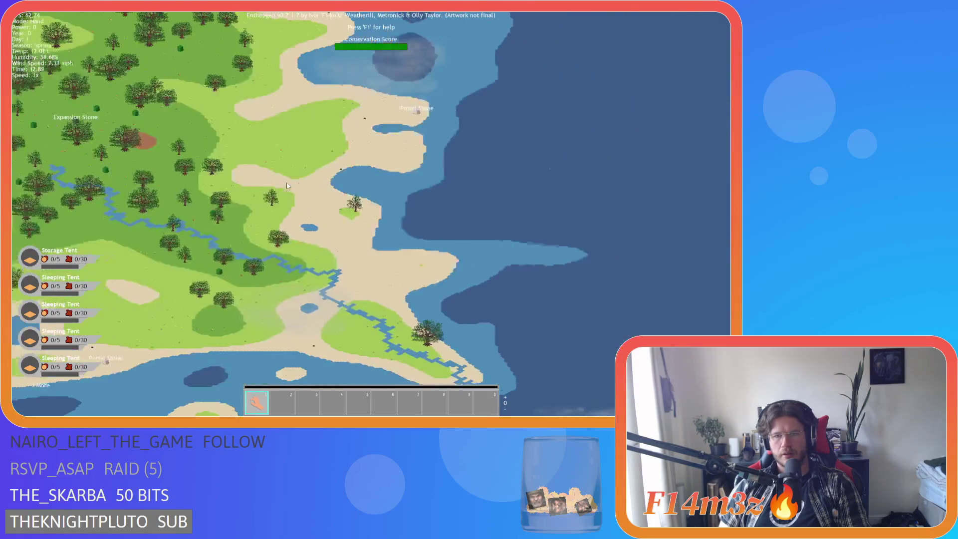
scroll(286, 186, up, 3)
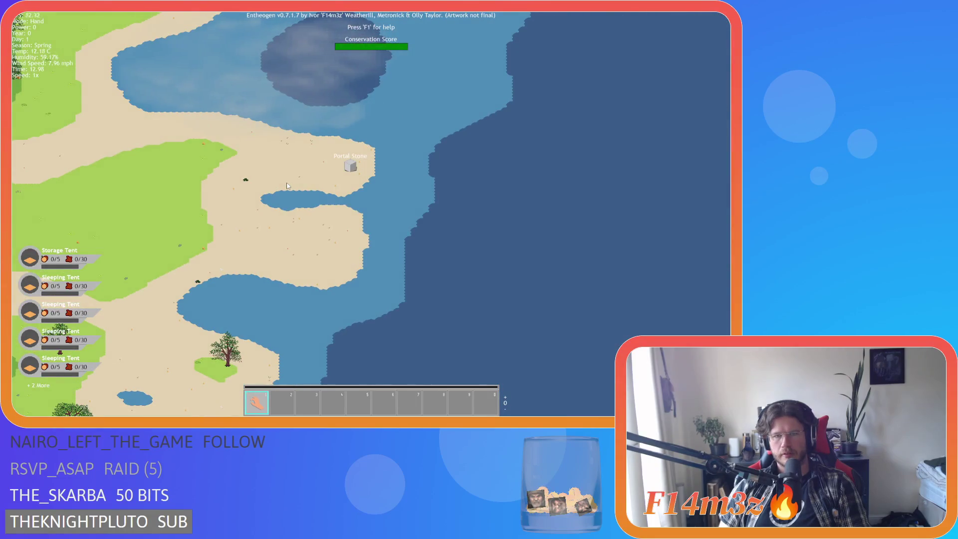
scroll(287, 186, down, 5)
scroll(287, 186, up, 6)
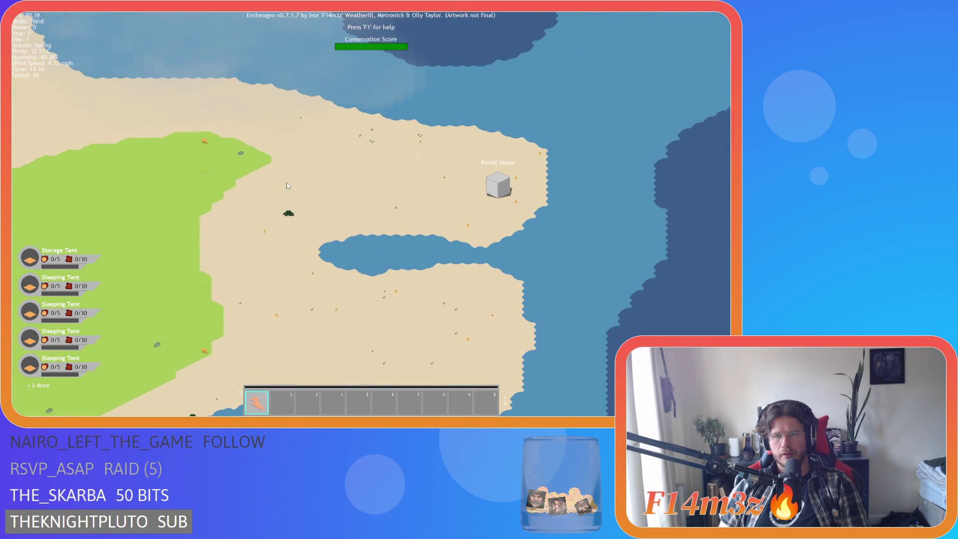
Step: Pan northwest off the beach and zoom in on the grassy, treed shoreline
key(a)
key(w)
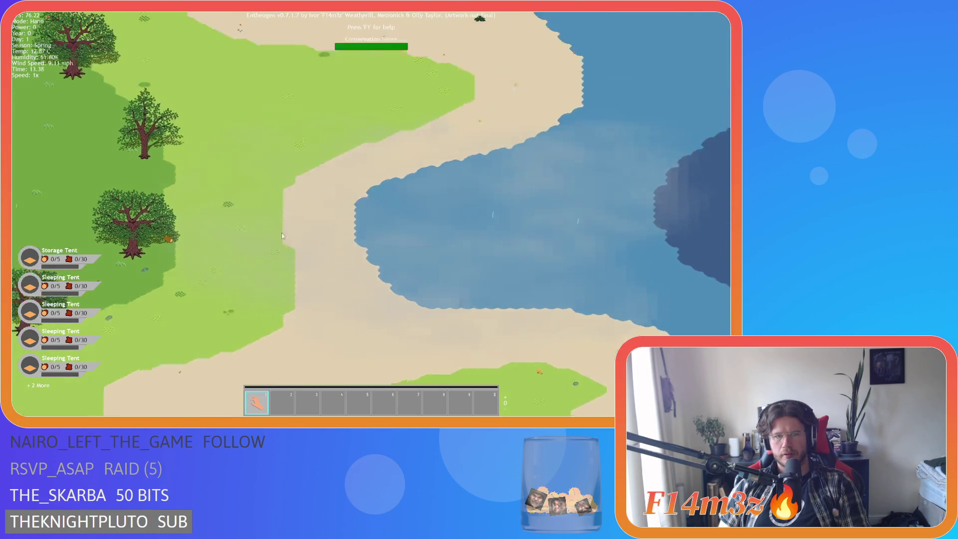
scroll(404, 270, up, 6)
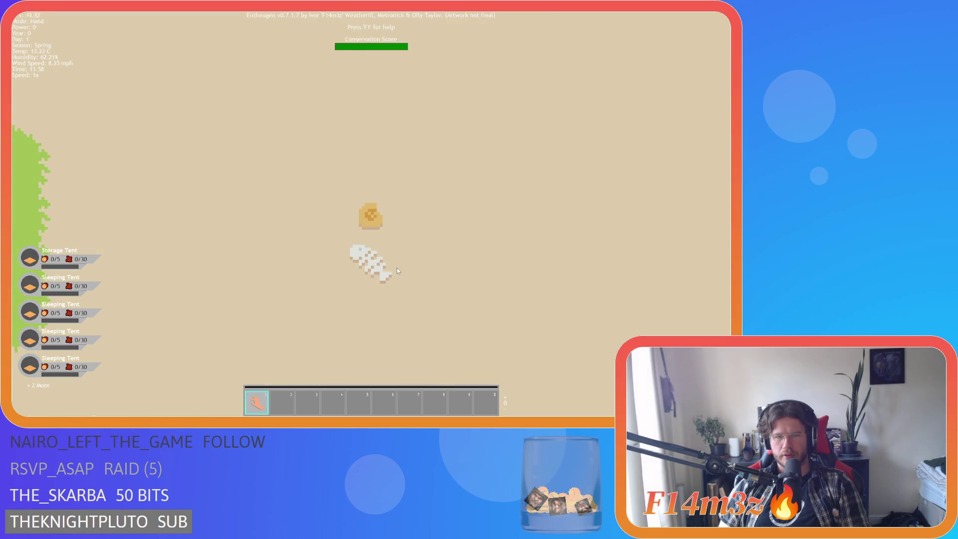
Step: Zoom in on the coin and fish bones, then pan down-left to the grass edge
scroll(397, 270, down, 5)
scroll(398, 271, up, 5)
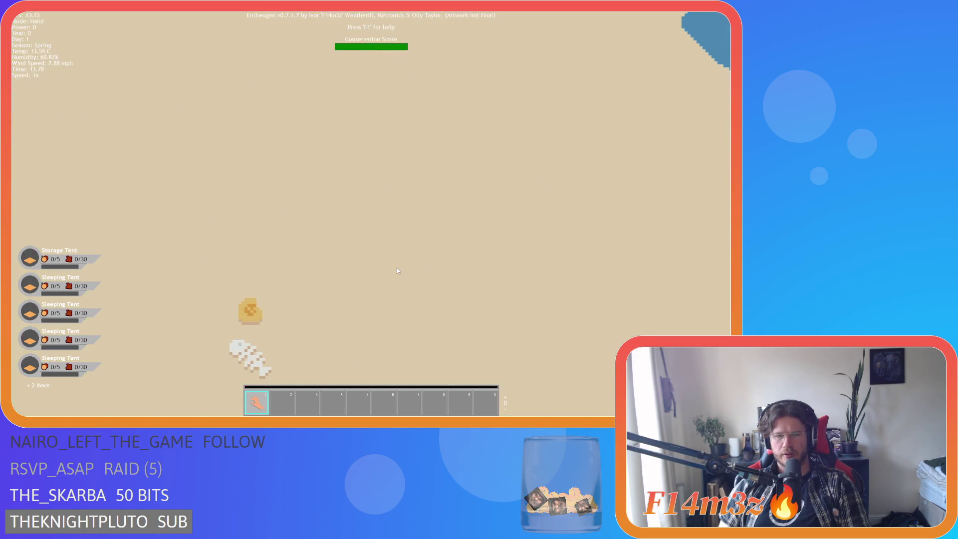
key(a)
key(s)
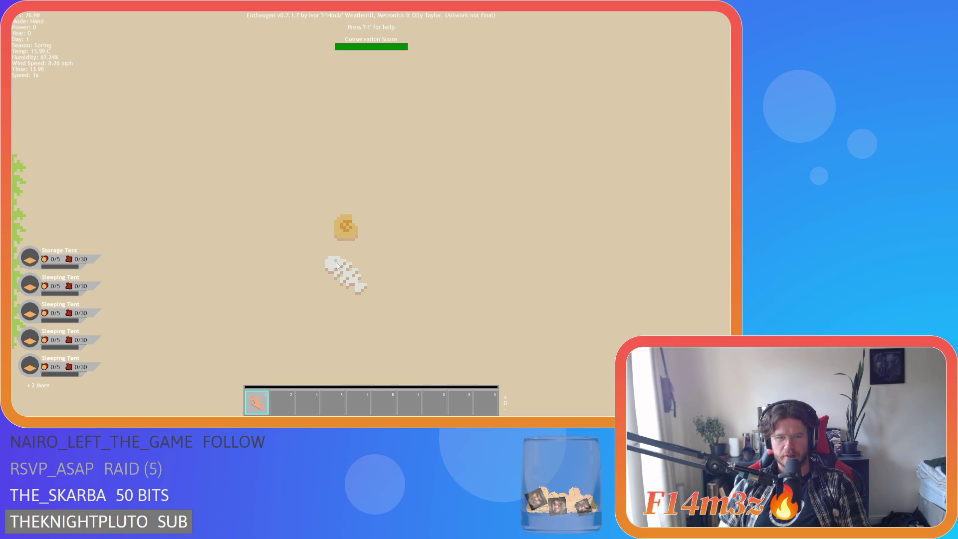
scroll(390, 281, down, 5)
scroll(390, 280, up, 3)
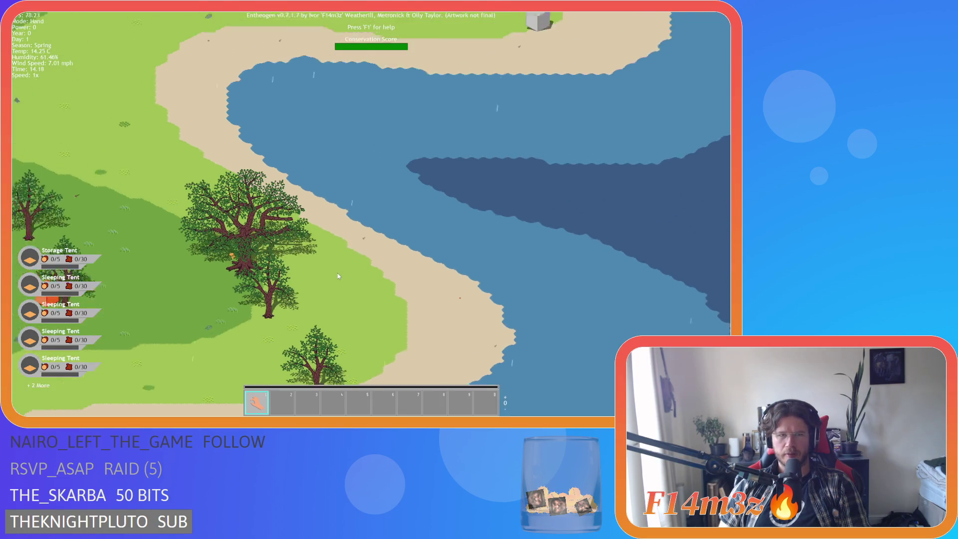
scroll(337, 274, down, 4)
scroll(436, 271, up, 6)
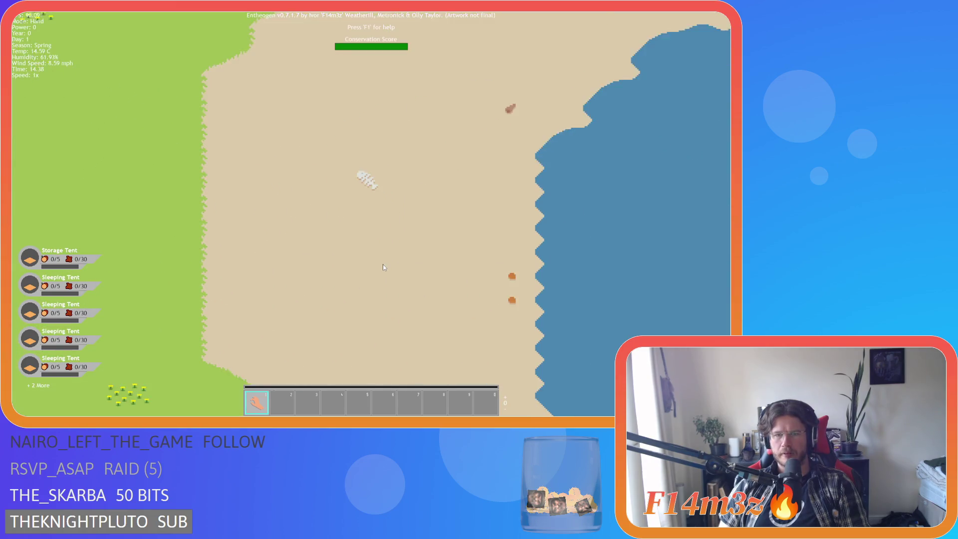
Step: Pan up the beach toward the water and settle on the grassy headland
key(w)
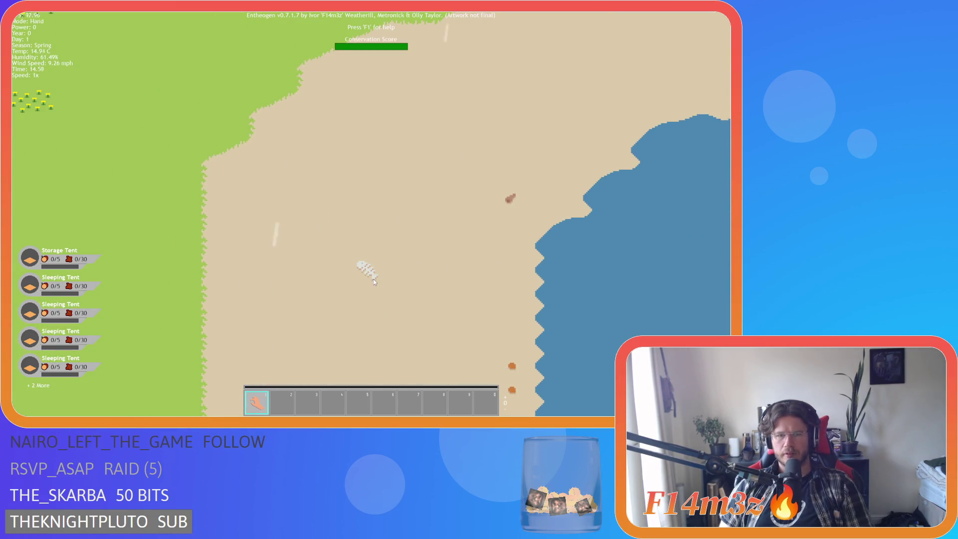
key(d)
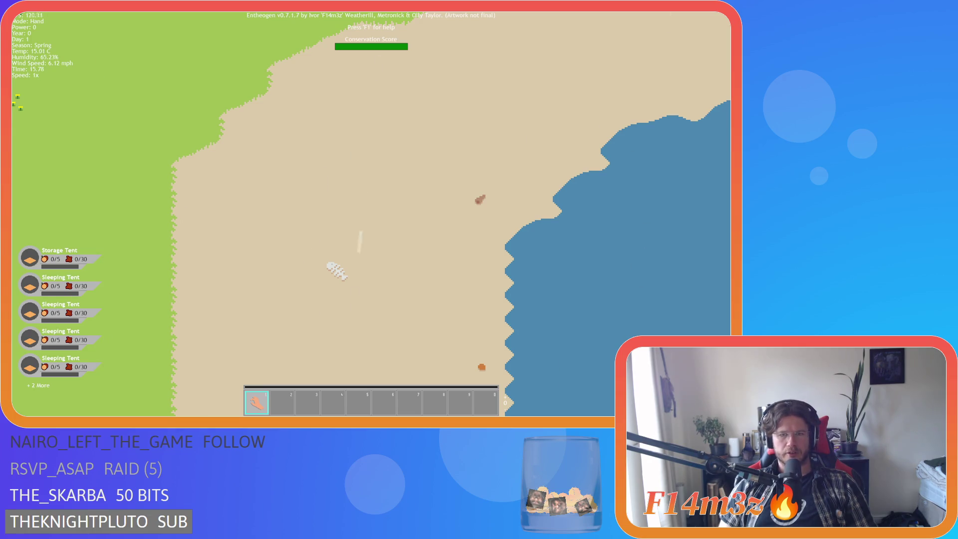
scroll(305, 260, up, 2)
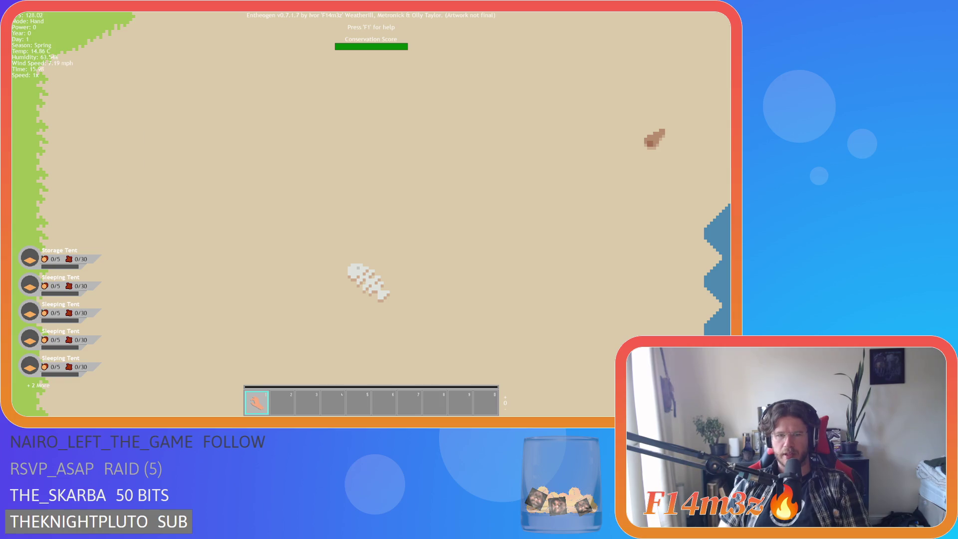
scroll(285, 237, down, 5)
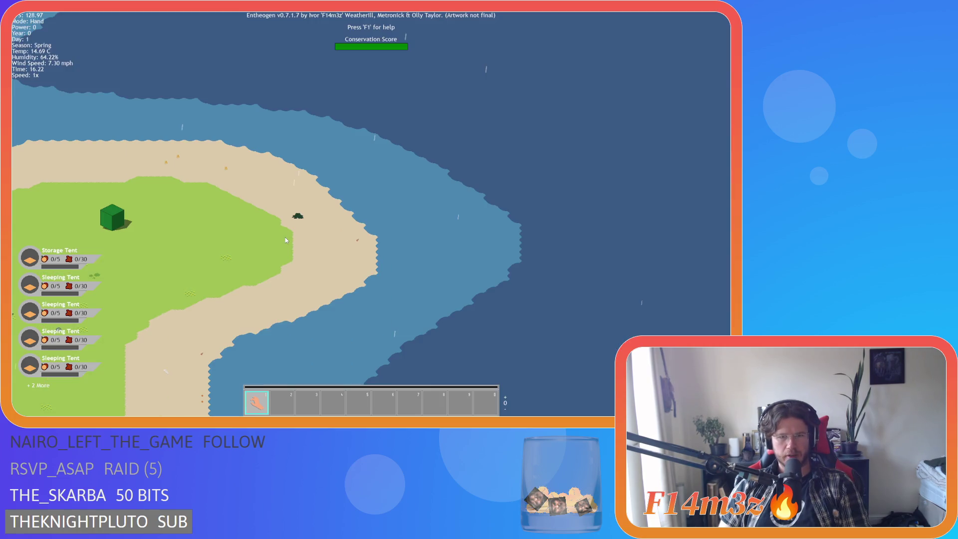
Step: Pan left across the lake to the grassy shore and up toward another lake
scroll(267, 252, up, 4)
scroll(267, 252, down, 3)
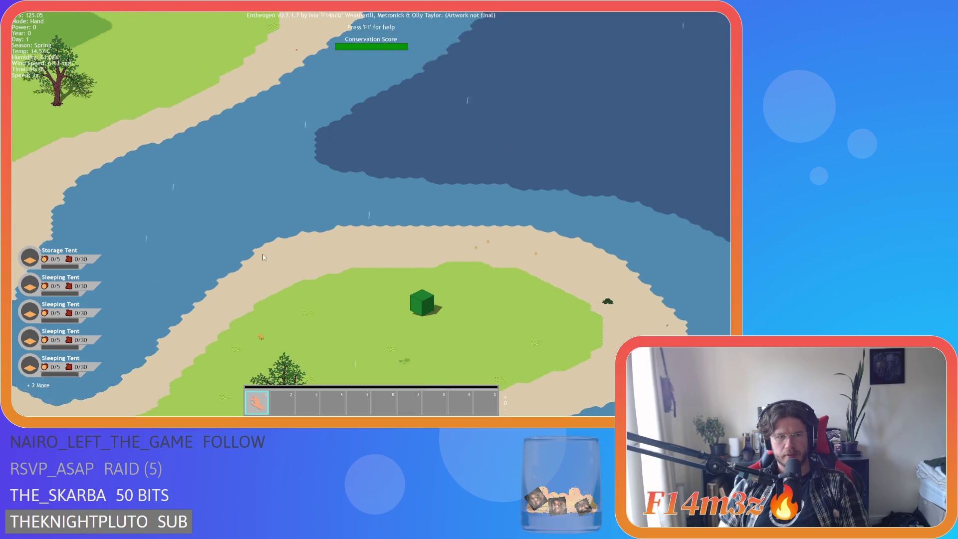
key(a)
key(w)
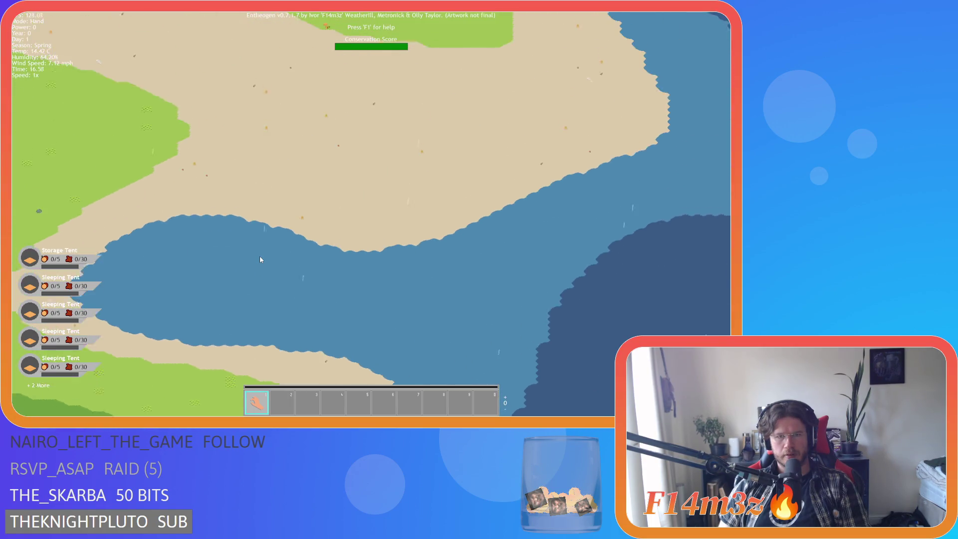
scroll(260, 260, down, 2)
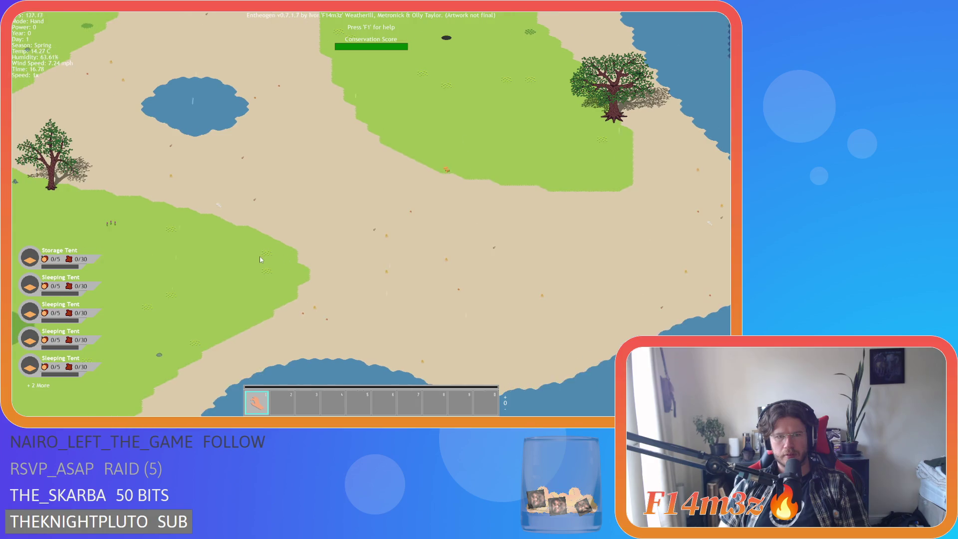
key(w)
key(a)
scroll(260, 260, up, 5)
scroll(260, 260, down, 3)
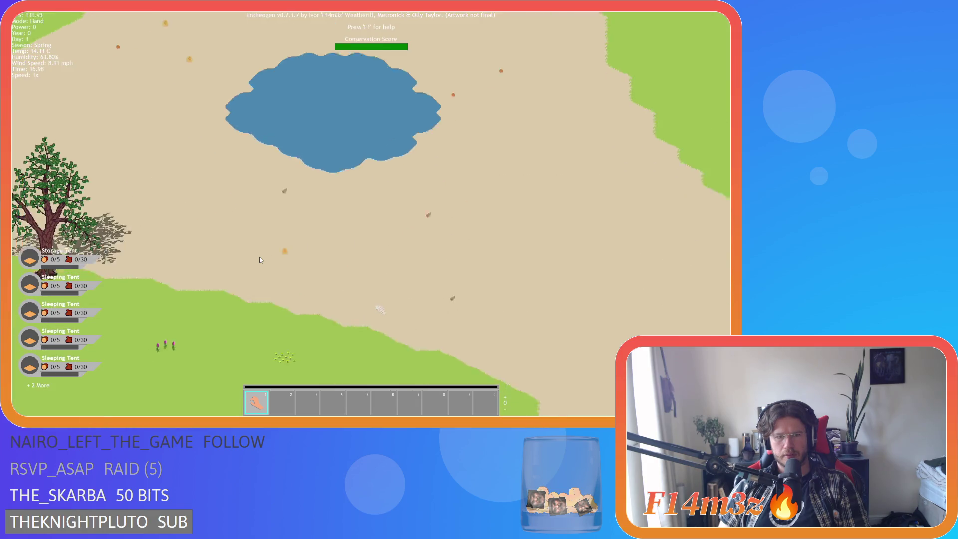
scroll(271, 250, up, 3)
scroll(324, 261, down, 3)
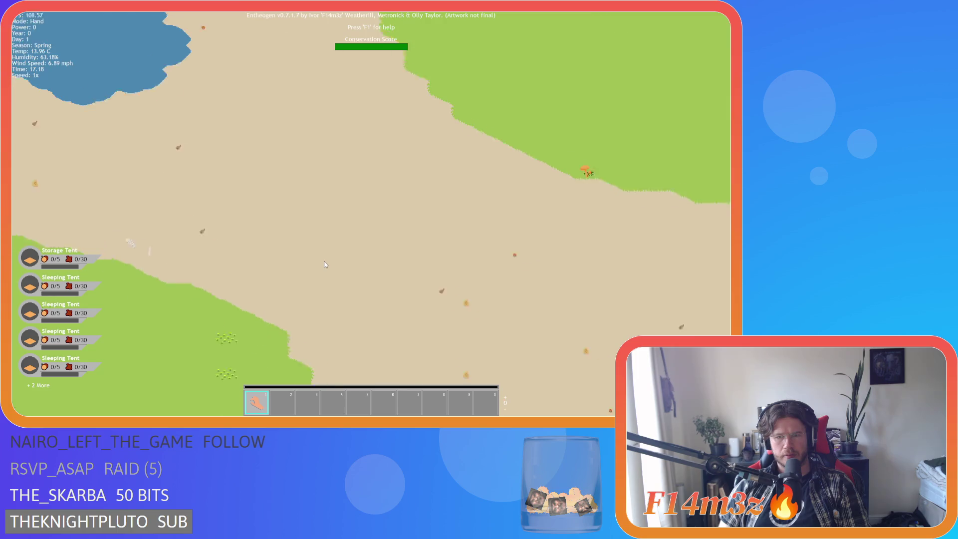
Step: Follow the treed coastline east to the sandy beach
key(d)
scroll(348, 255, up, 3)
scroll(348, 256, down, 3)
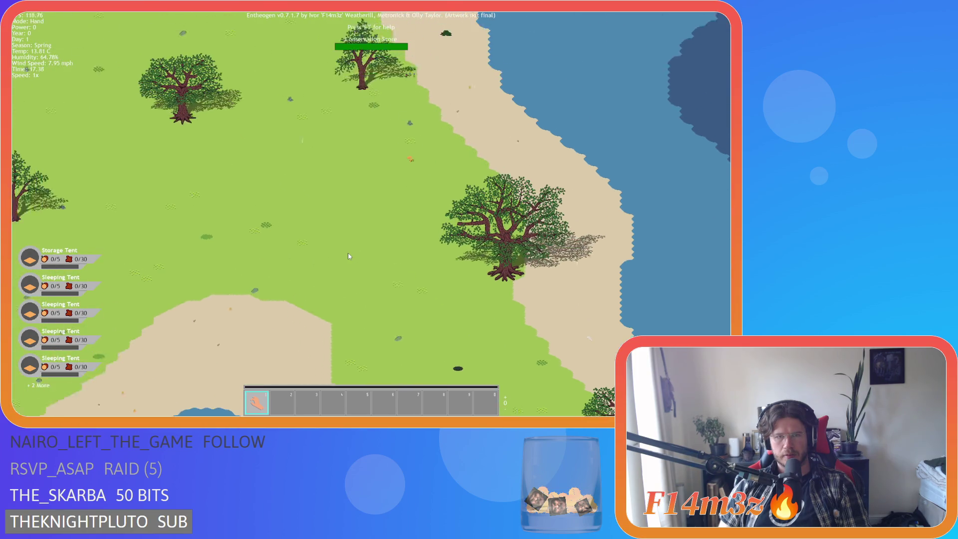
key(d)
scroll(397, 274, up, 4)
scroll(396, 274, up, 2)
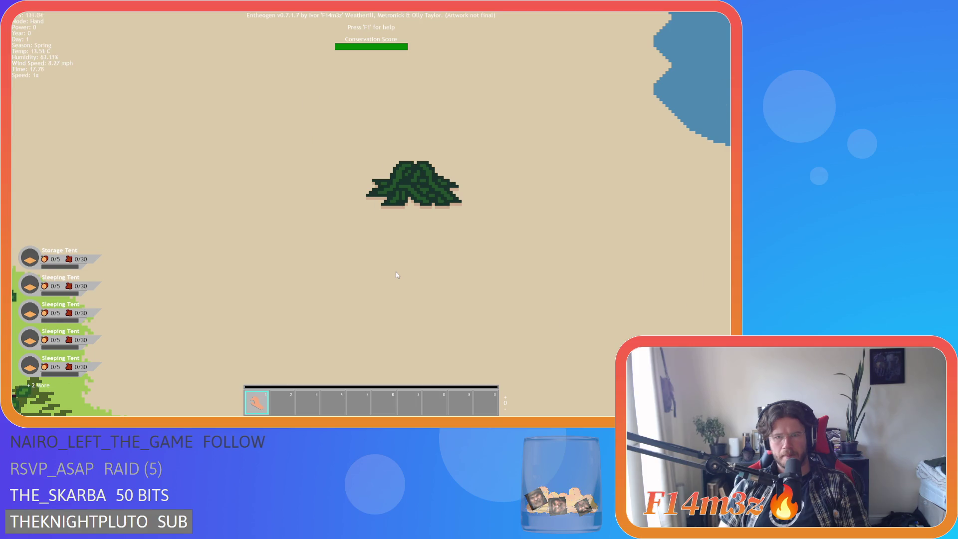
scroll(396, 275, down, 4)
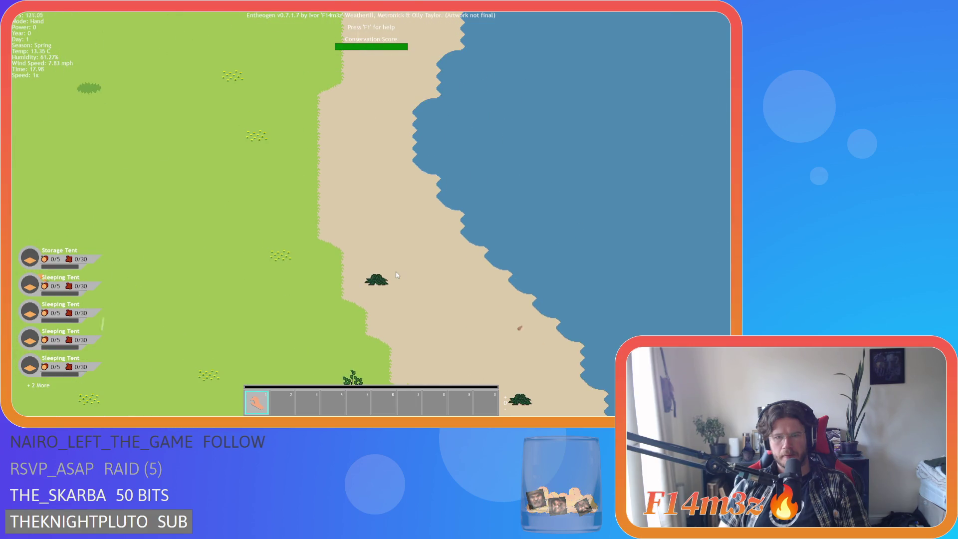
scroll(397, 275, down, 3)
Step: Cross the grassland to the river and over into the villagers' forest
key(w)
scroll(397, 275, up, 2)
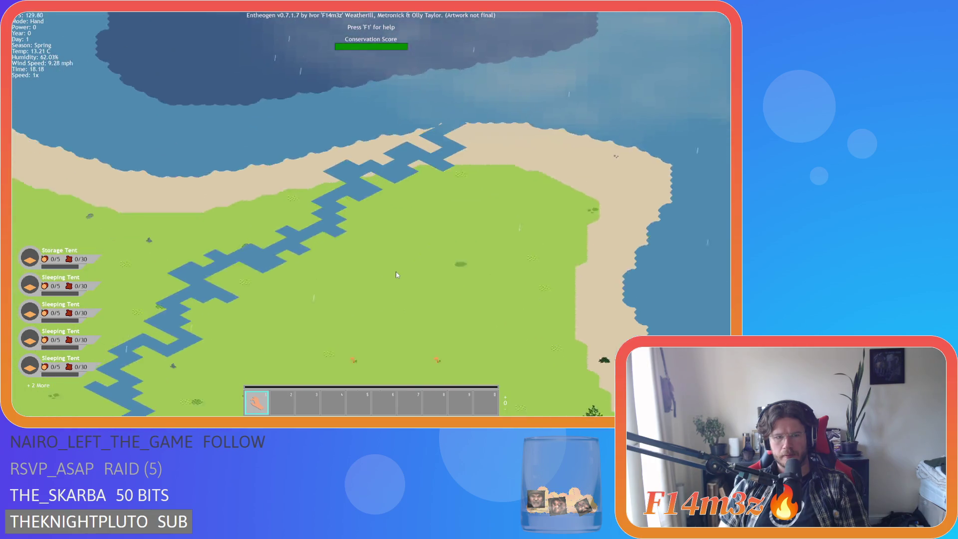
key(s)
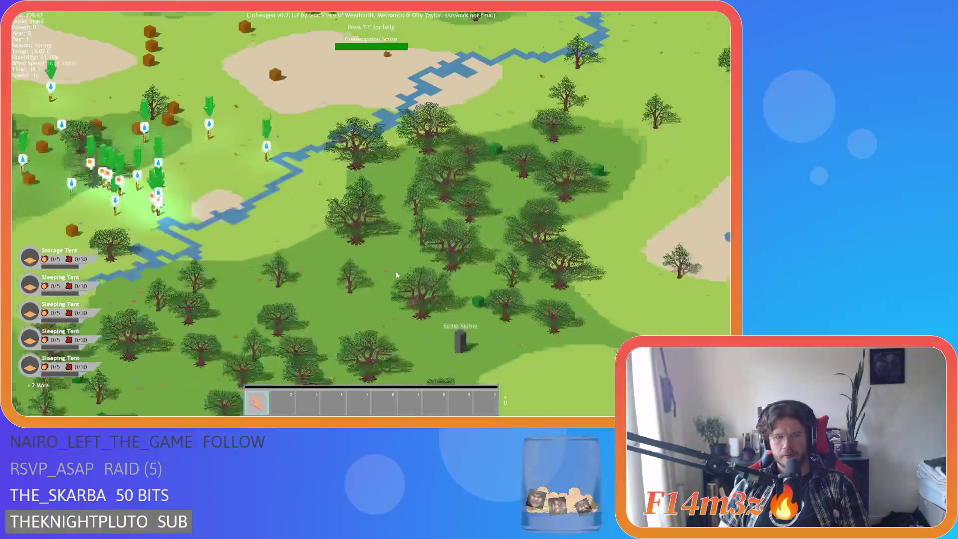
scroll(395, 271, down, 3)
scroll(396, 271, up, 3)
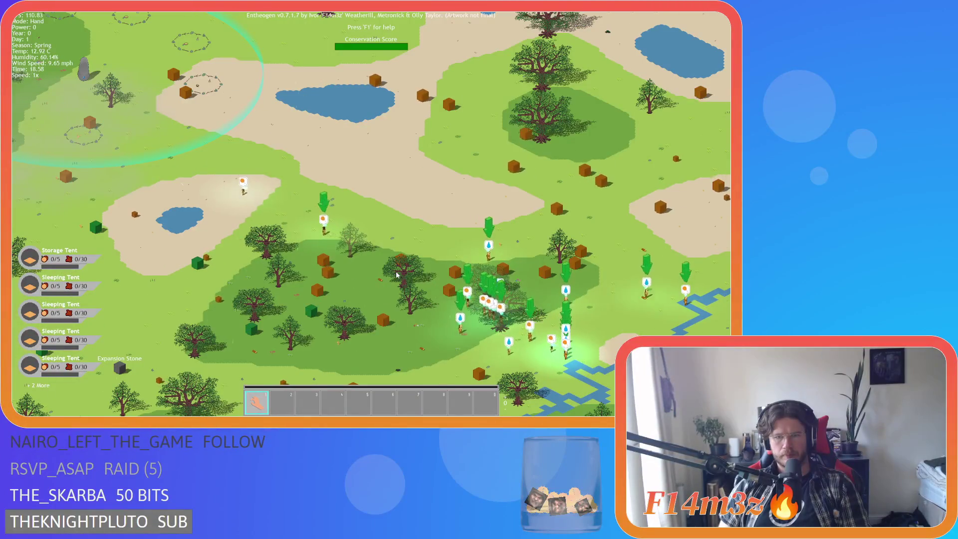
scroll(397, 275, down, 2)
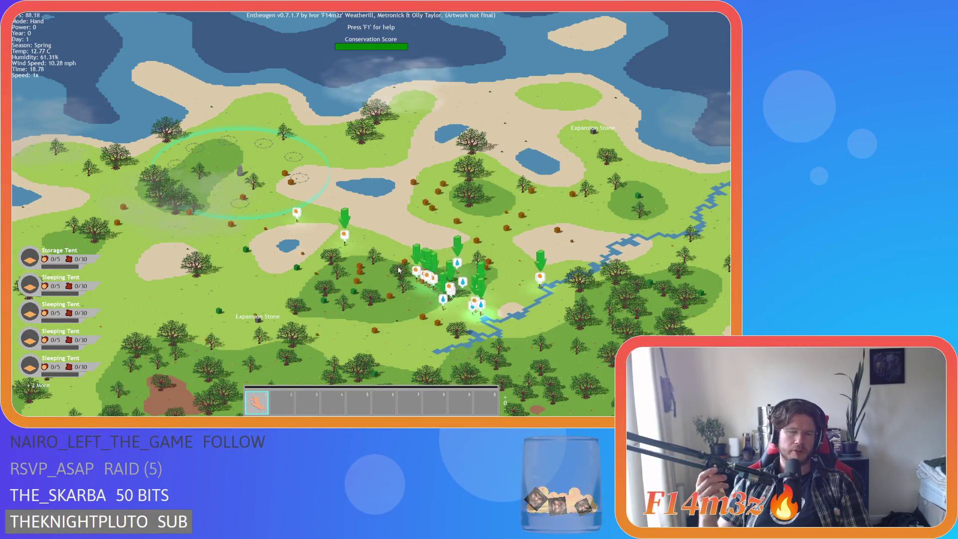
key(s)
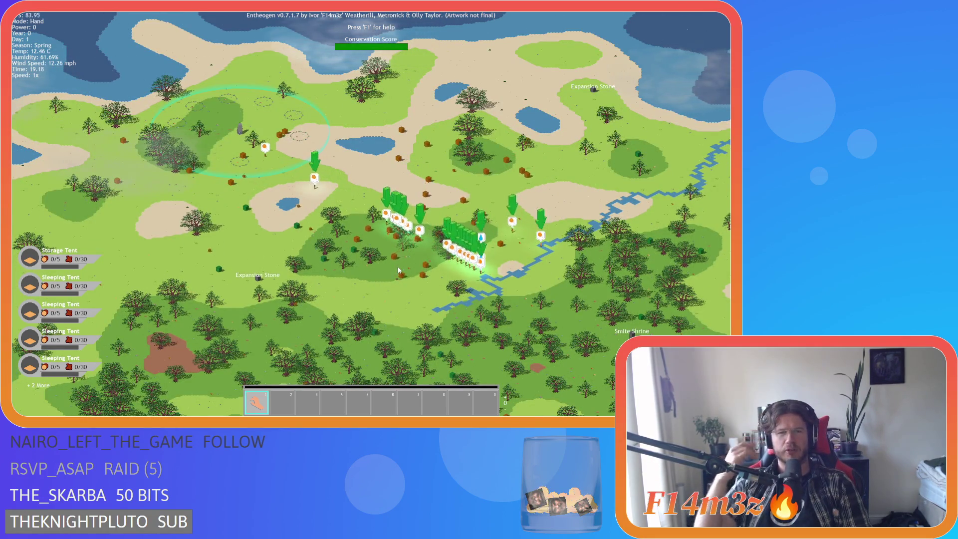
Step: Pan toward the large trees and lake, following the river and villagers
key(d)
scroll(402, 277, up, 3)
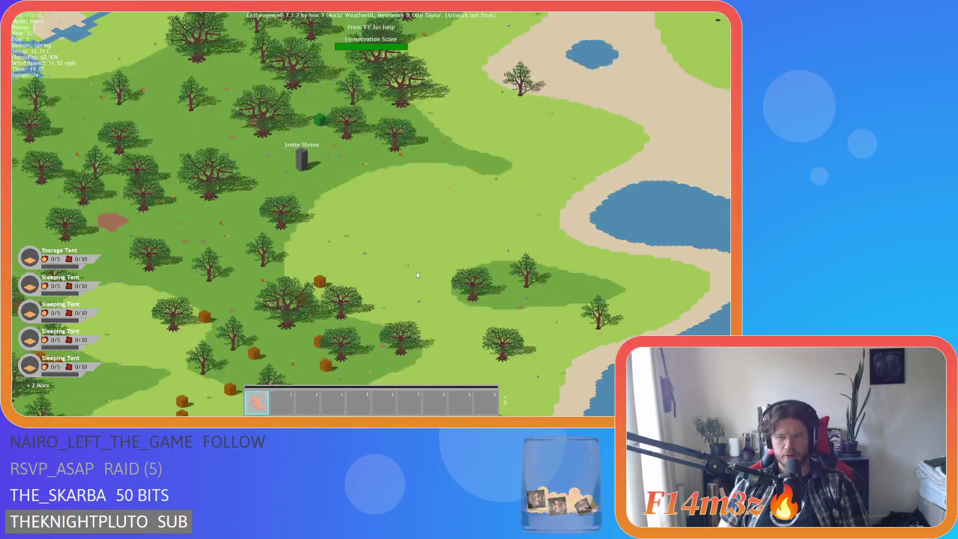
scroll(417, 274, down, 5)
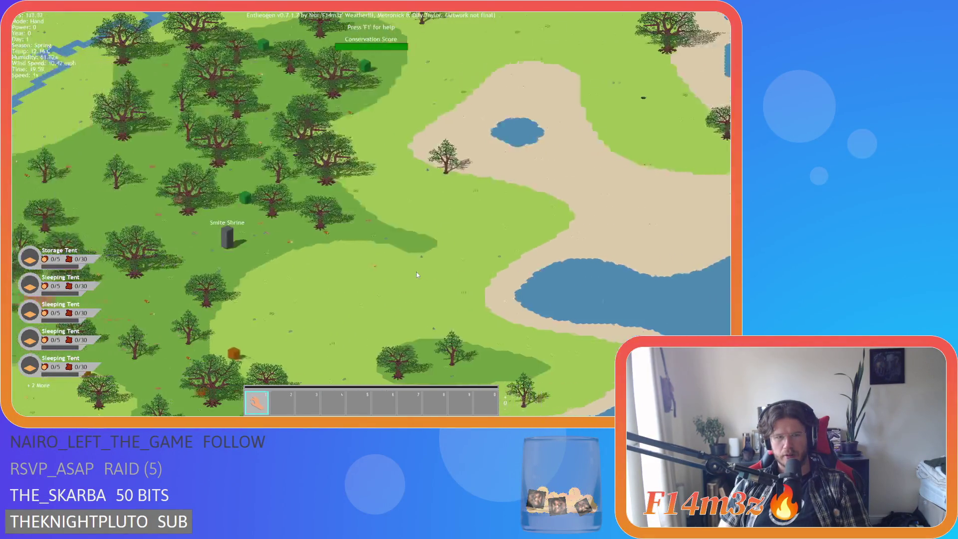
scroll(416, 274, up, 3)
key(a)
scroll(416, 273, down, 3)
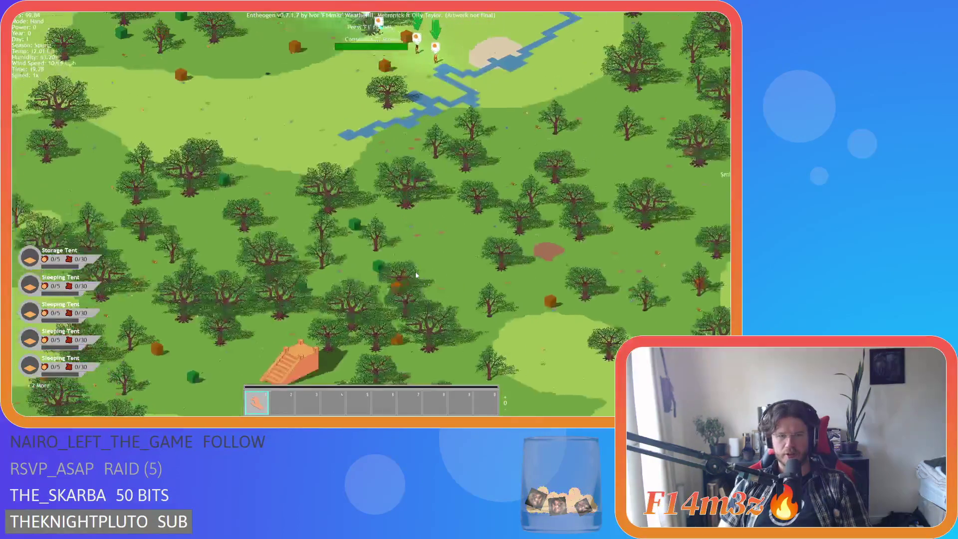
scroll(415, 270, down, 4)
scroll(415, 272, up, 6)
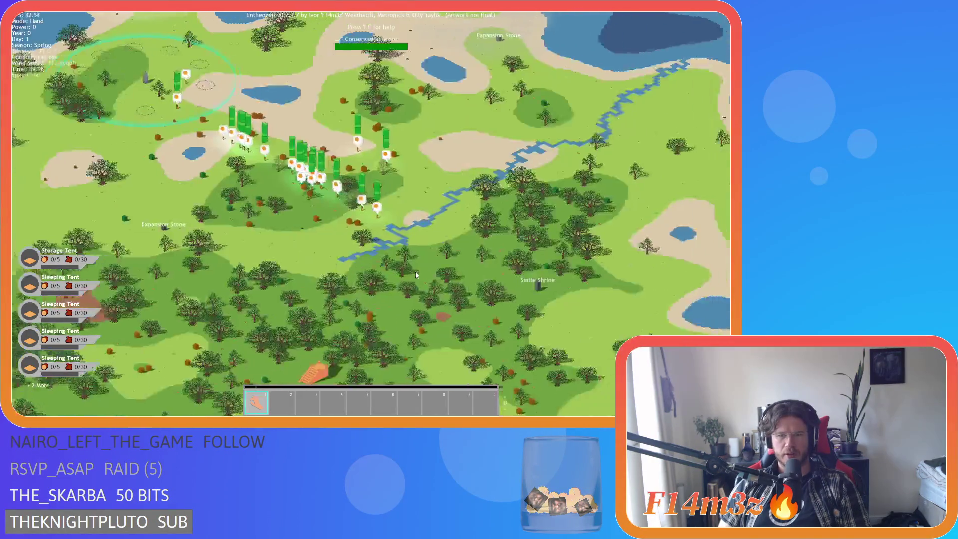
Step: Trace the river past the sand patch down to the white blocks and back
key(w)
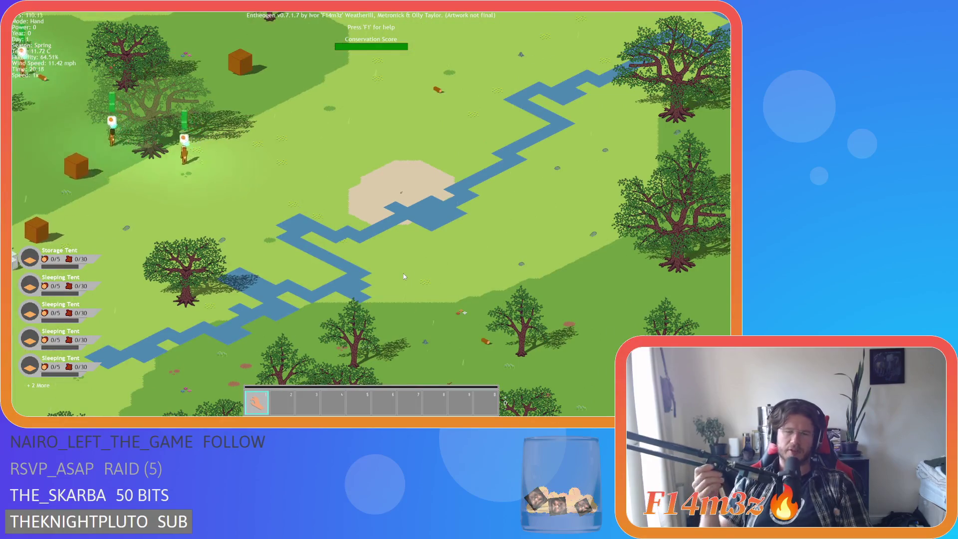
key(s)
key(a)
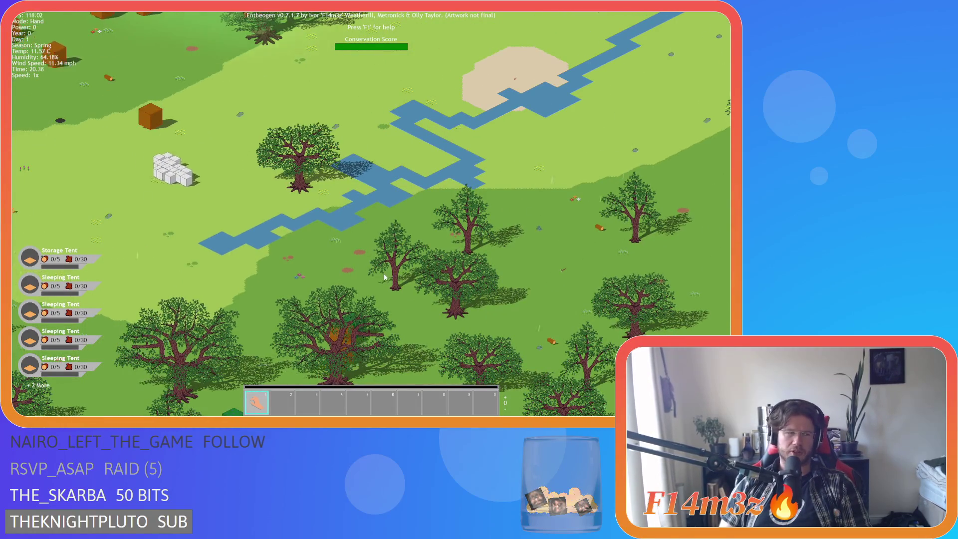
key(s)
key(a)
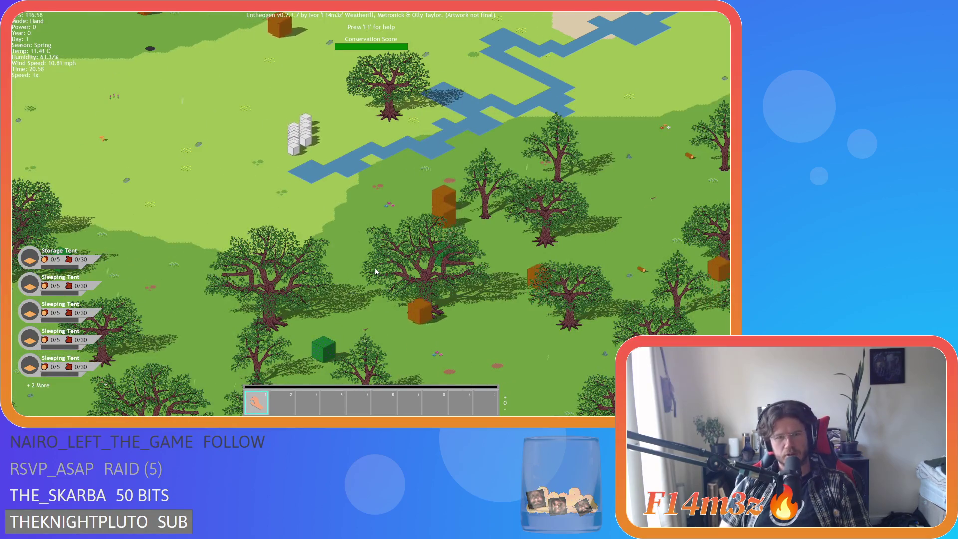
key(w)
key(d)
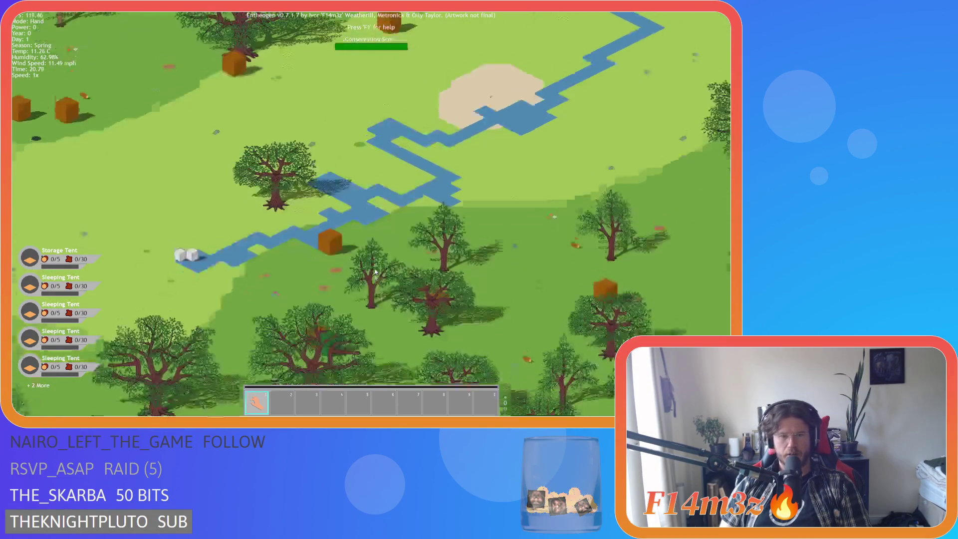
key(s)
key(w)
key(d)
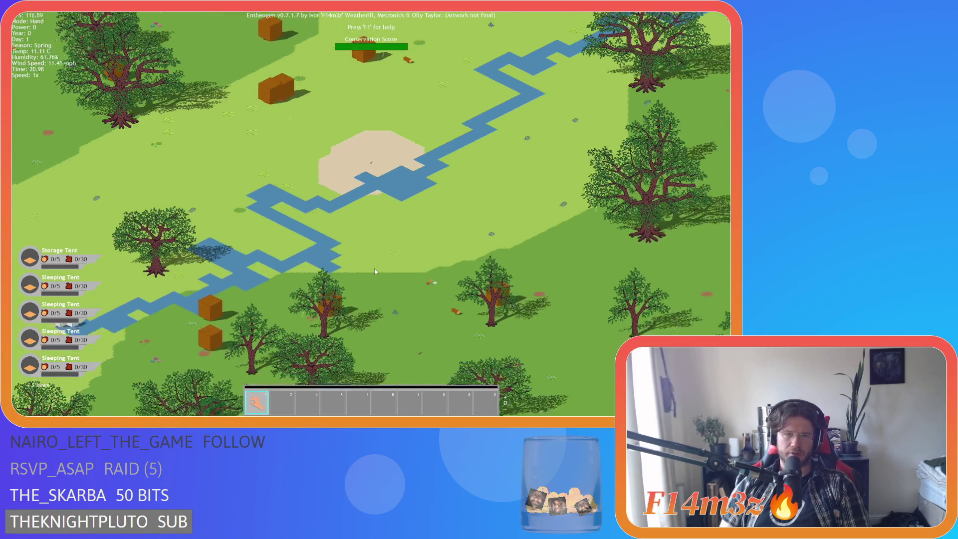
scroll(374, 270, down, 5)
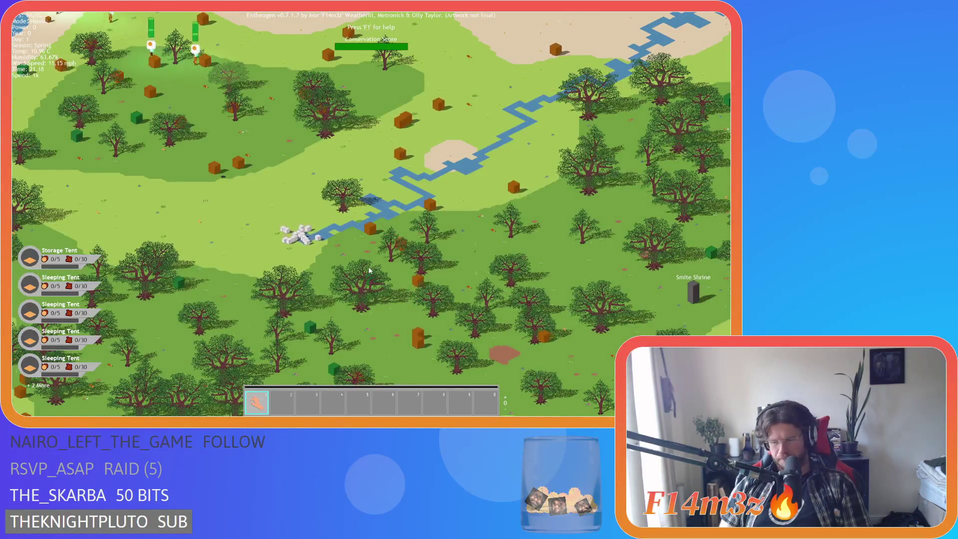
scroll(312, 267, up, 5)
Step: Look around the white blocks by the river, then zoom out over the shrine forest
key(w)
key(a)
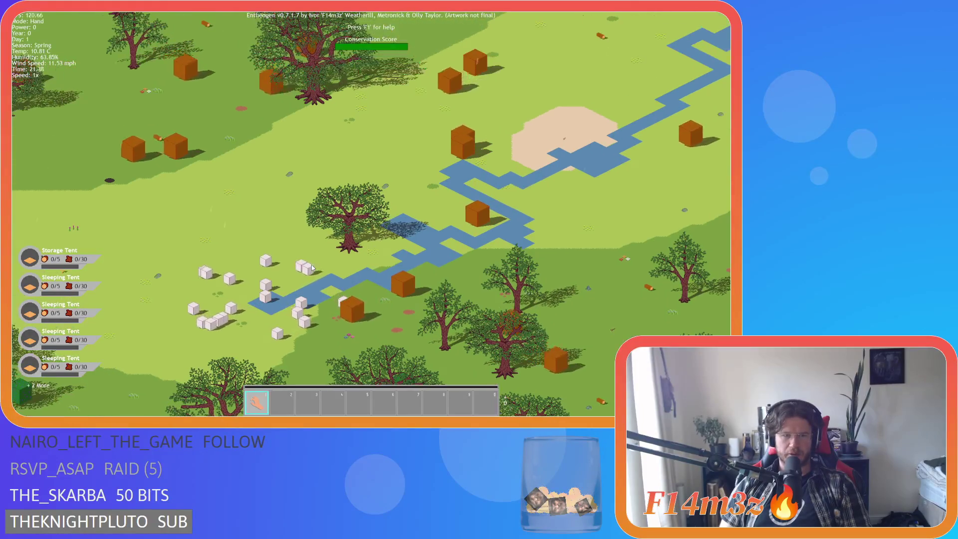
key(a)
key(s)
key(w)
key(d)
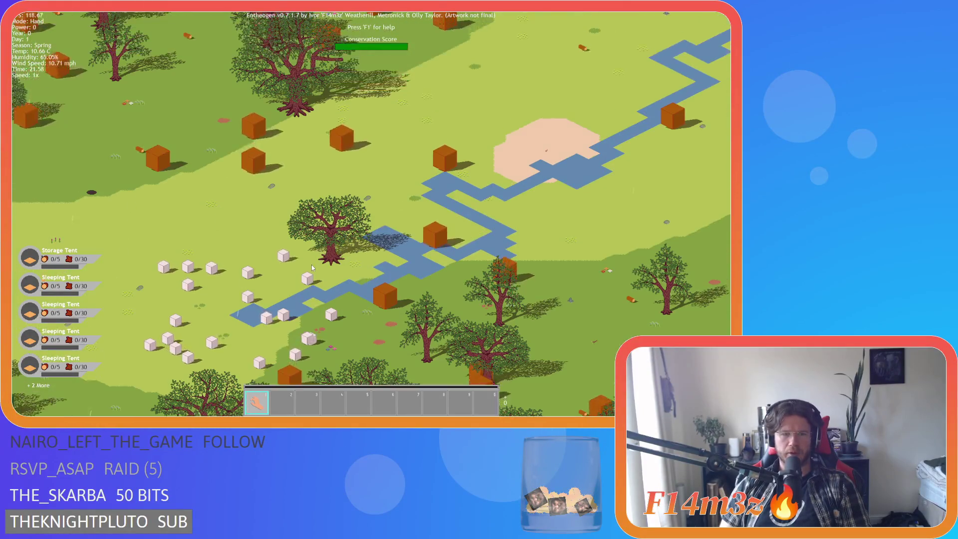
scroll(312, 268, down, 10)
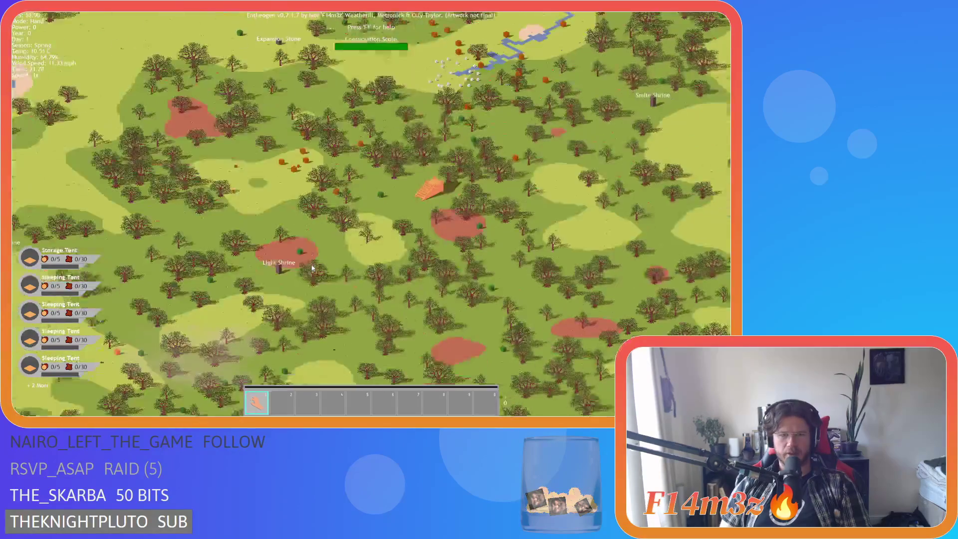
Step: Pan through the forest past the Light and Water Shrines and back toward the camp
key(s)
key(d)
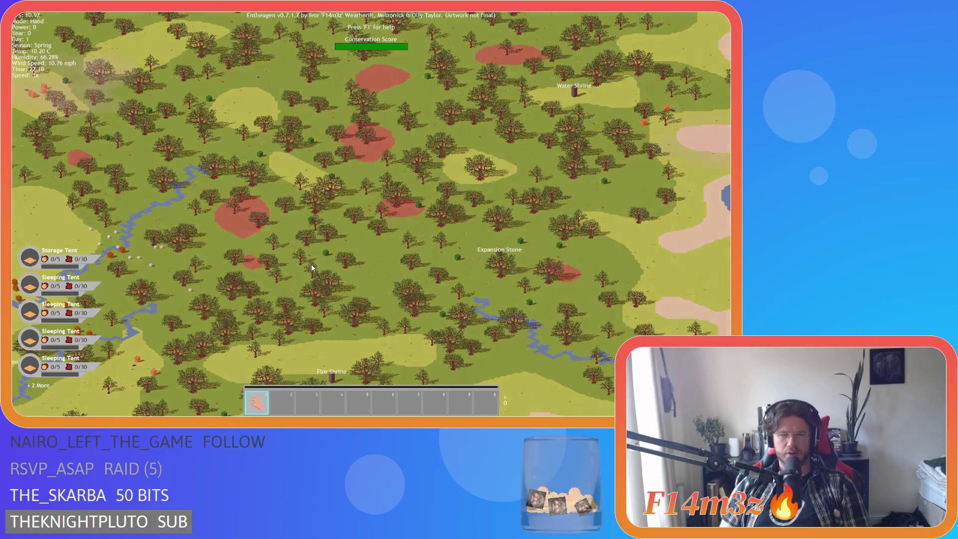
scroll(312, 268, up, 8)
scroll(312, 268, down, 5)
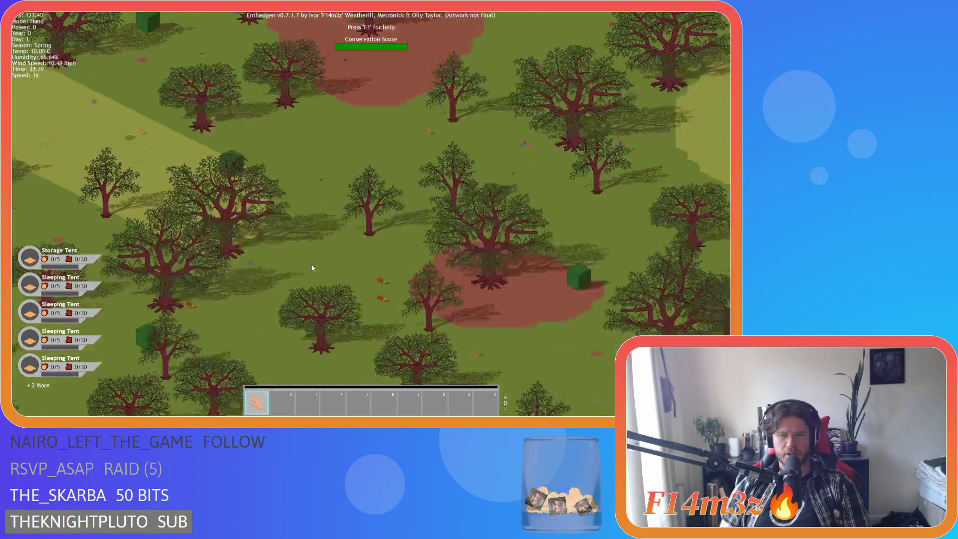
key(s)
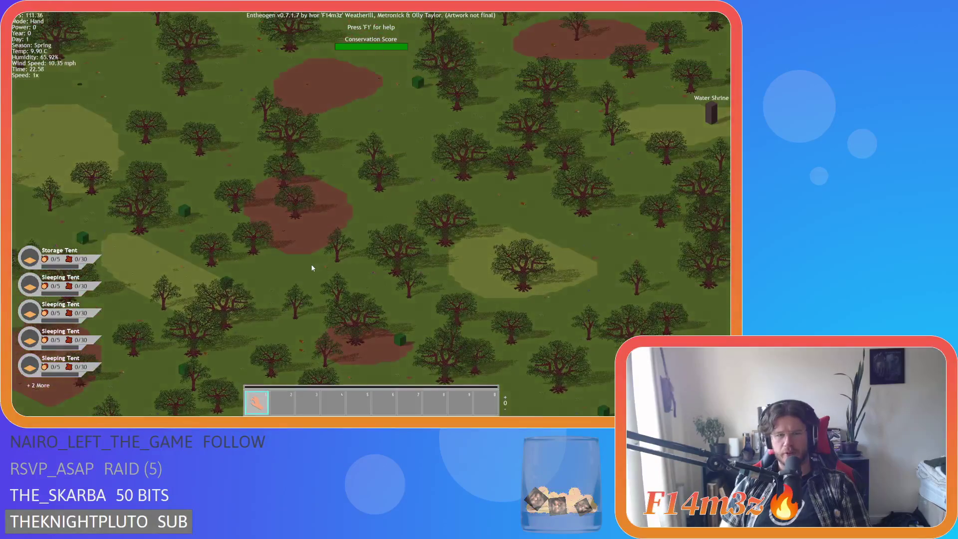
key(a)
key(a)
key(s)
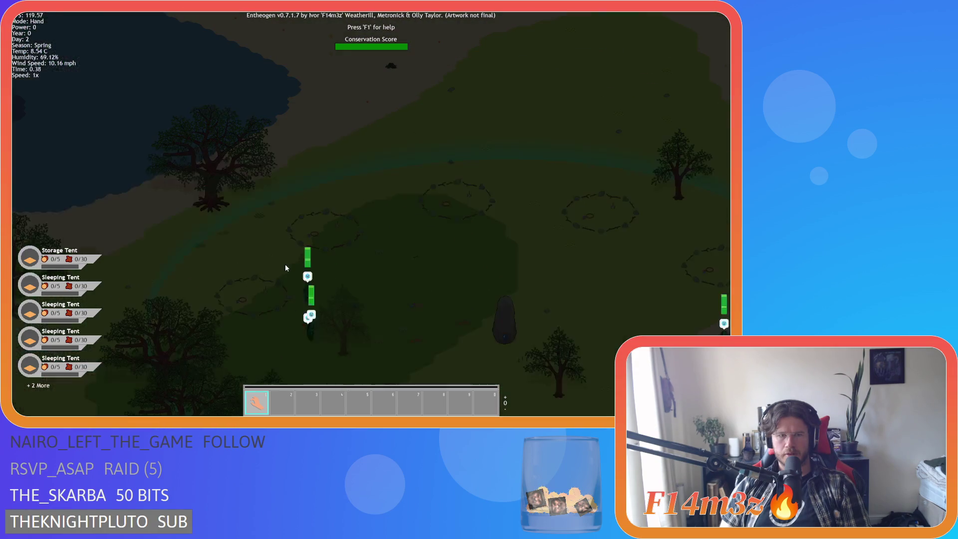
Step: Pan across the camp's stone circles and zoom out
key(d)
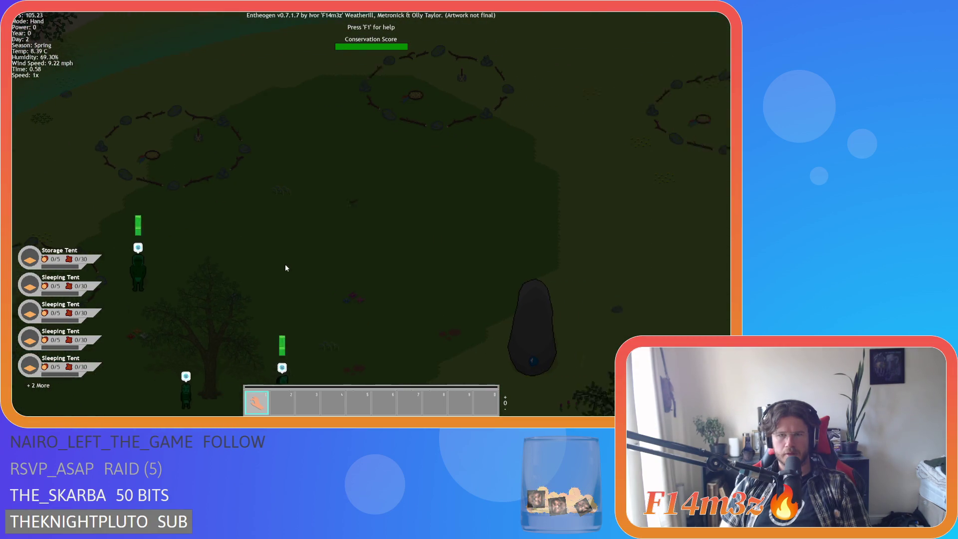
key(d)
key(a)
scroll(285, 267, down, 3)
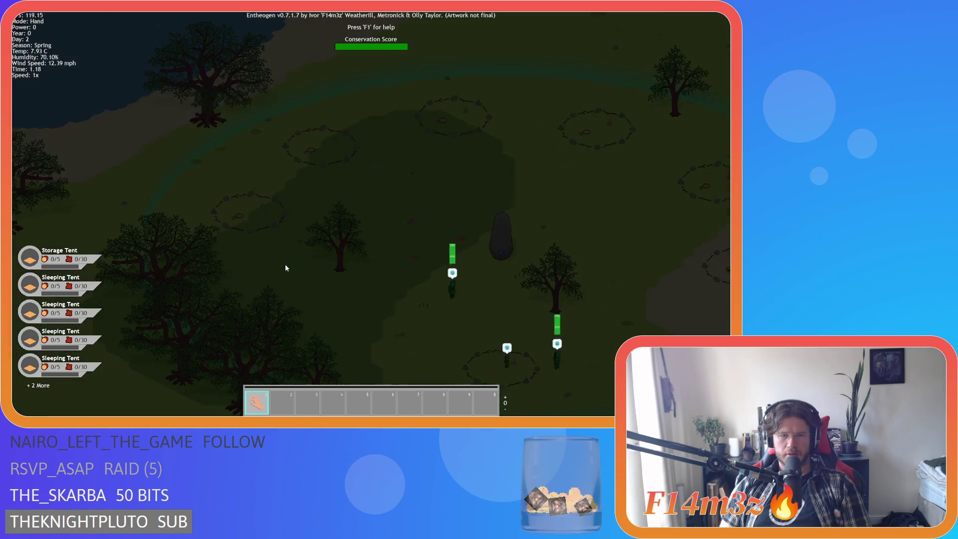
Step: Pan toward the villagers by the standing rock and the surrounding circles and trees
key(s)
key(d)
scroll(285, 268, up, 5)
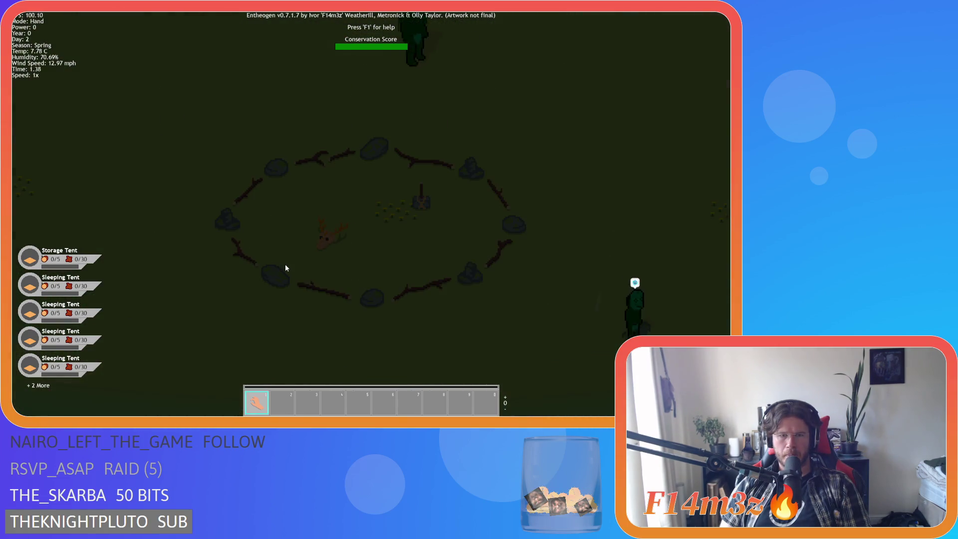
scroll(285, 268, down, 5)
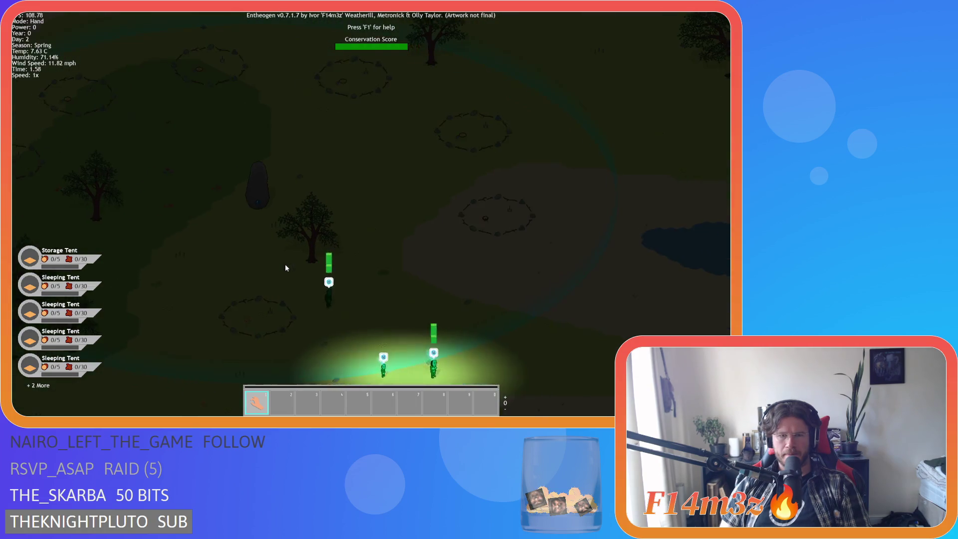
scroll(286, 268, up, 2)
key(w)
scroll(285, 268, down, 3)
key(a)
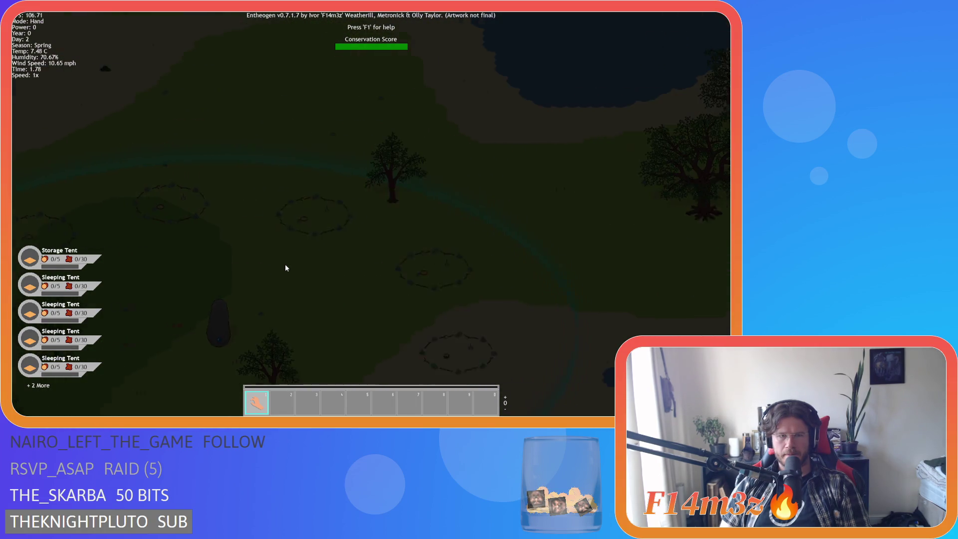
scroll(285, 267, up, 3)
Step: Move past the river edge and tent rings to the lit clearing with gathered villagers
key(a)
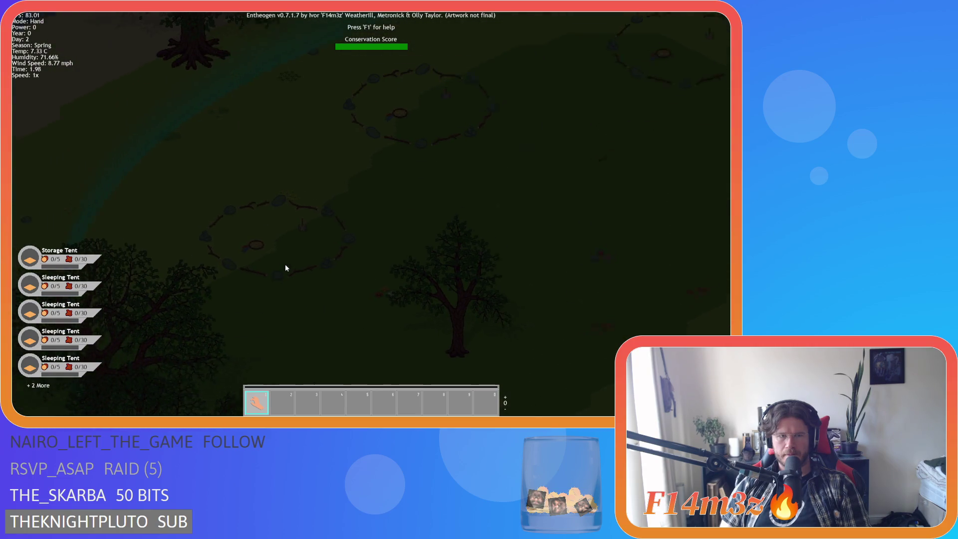
key(s)
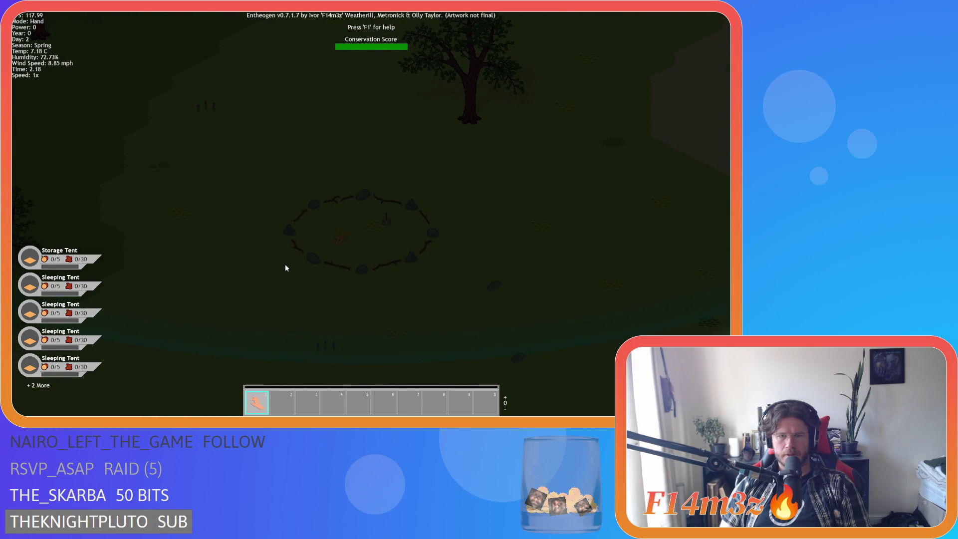
scroll(285, 268, down, 3)
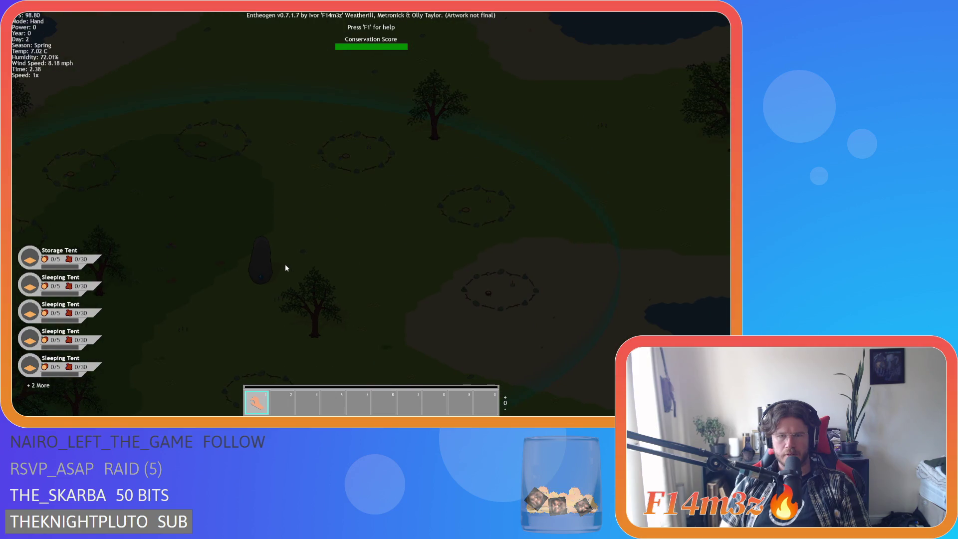
key(a)
key(d)
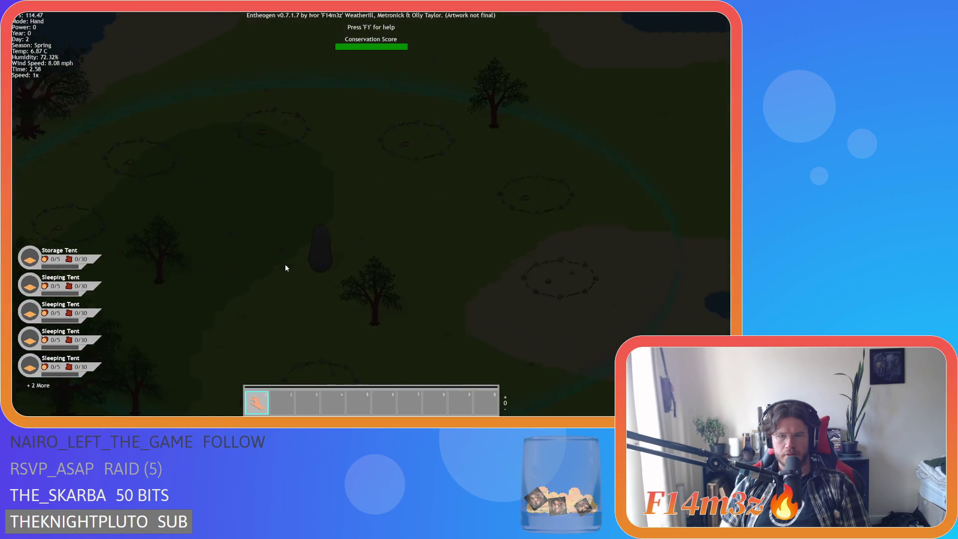
key(s)
scroll(286, 268, down, 3)
scroll(285, 268, up, 3)
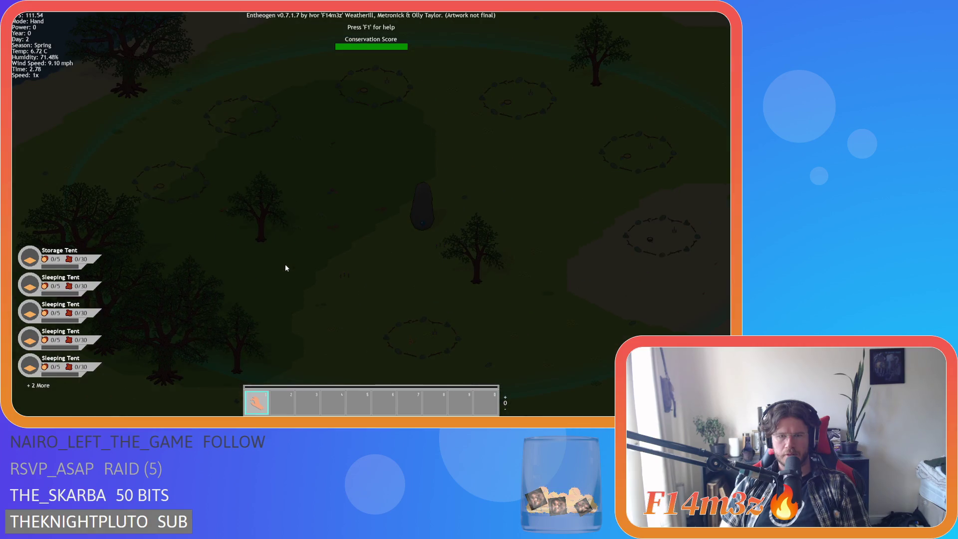
Step: Pan over the camp to the lit villagers beside the river and zoom in and out on them
key(w)
key(d)
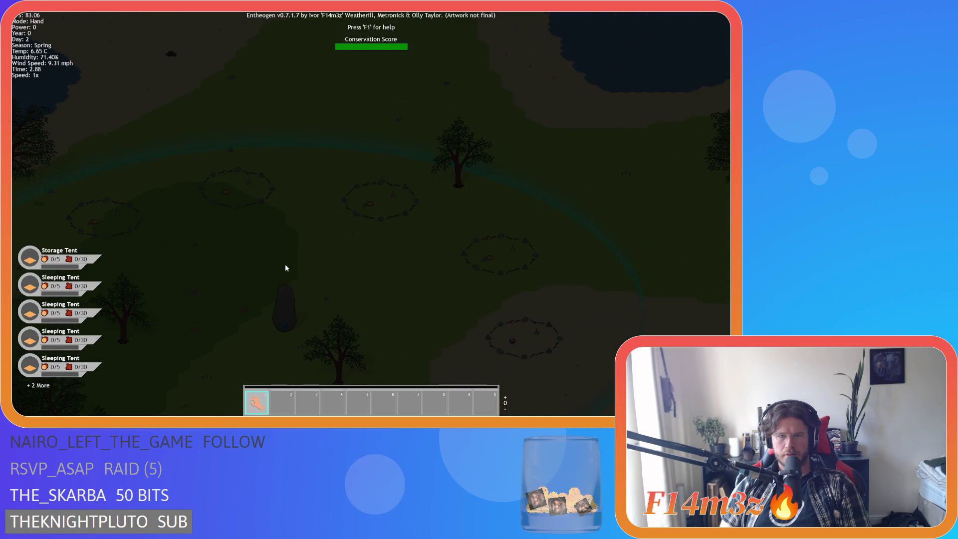
key(s)
key(d)
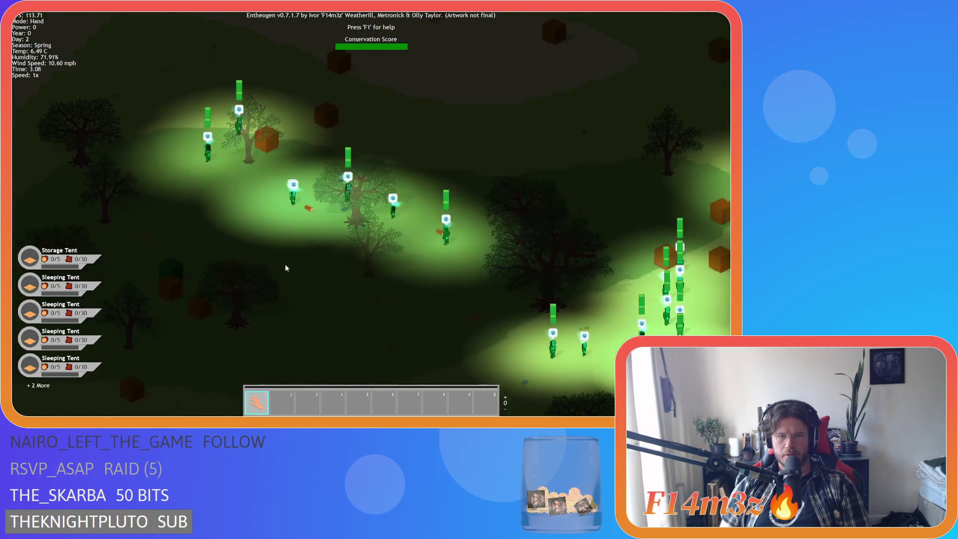
key(d)
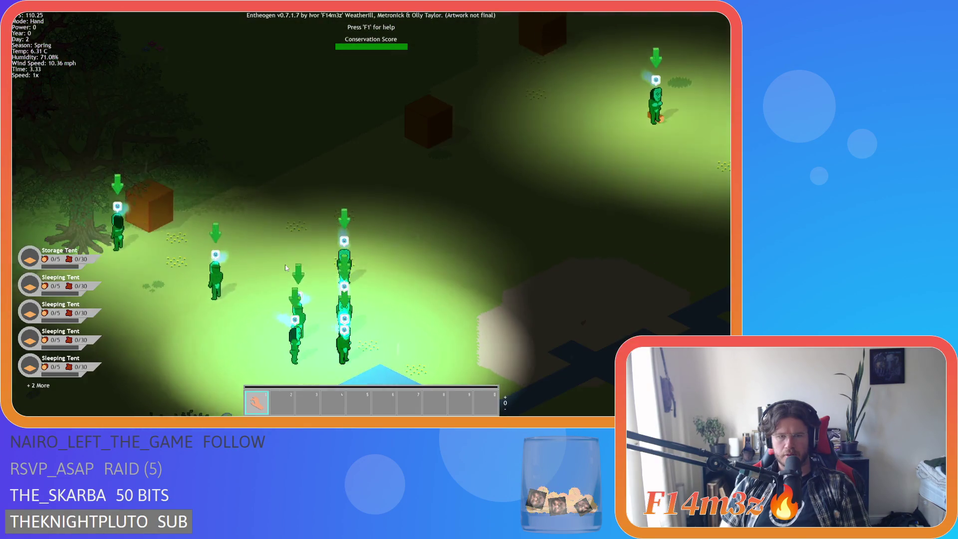
scroll(286, 268, up, 3)
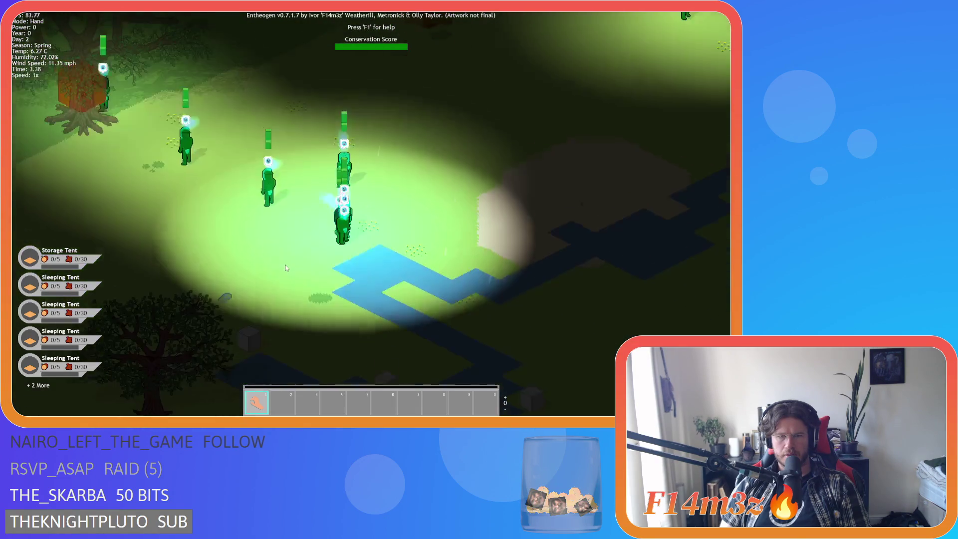
scroll(285, 268, down, 3)
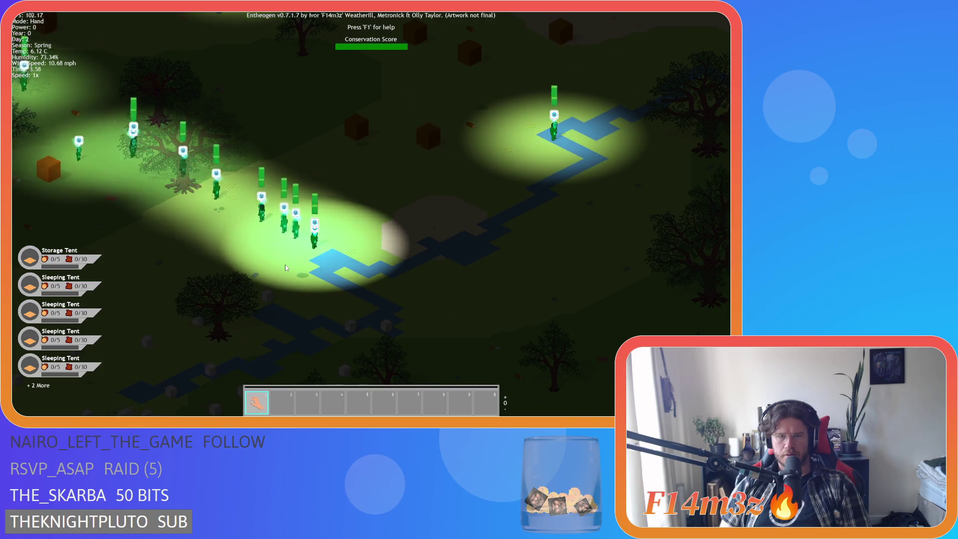
scroll(286, 267, up, 3)
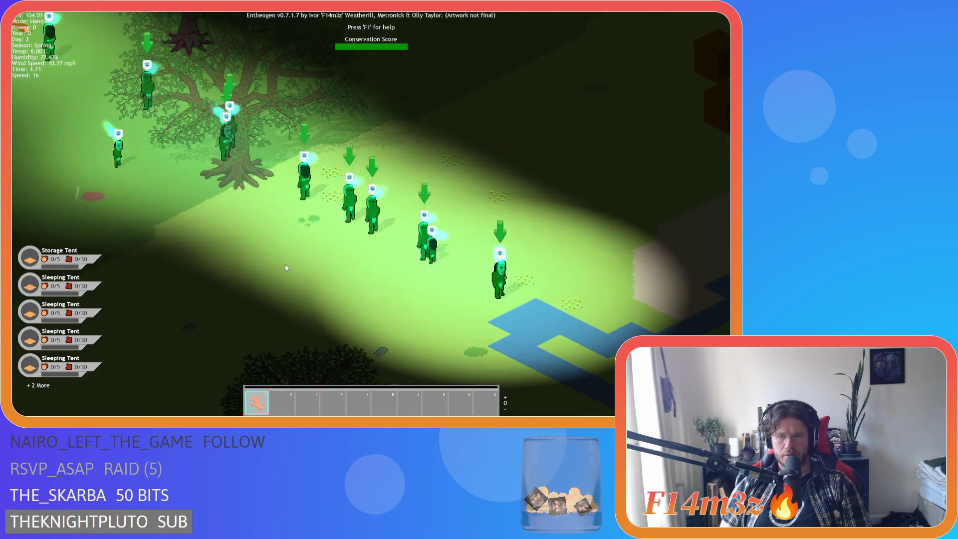
scroll(286, 268, down, 3)
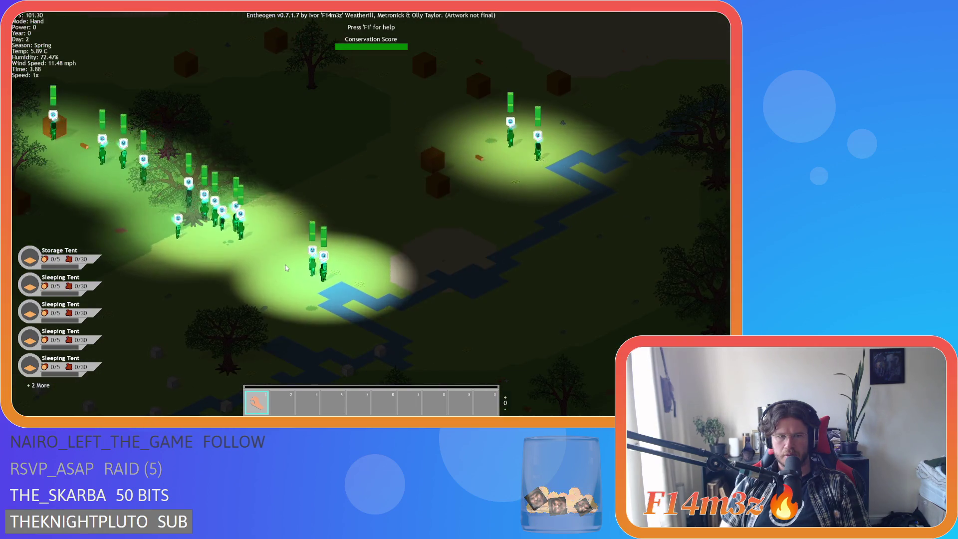
scroll(286, 268, up, 5)
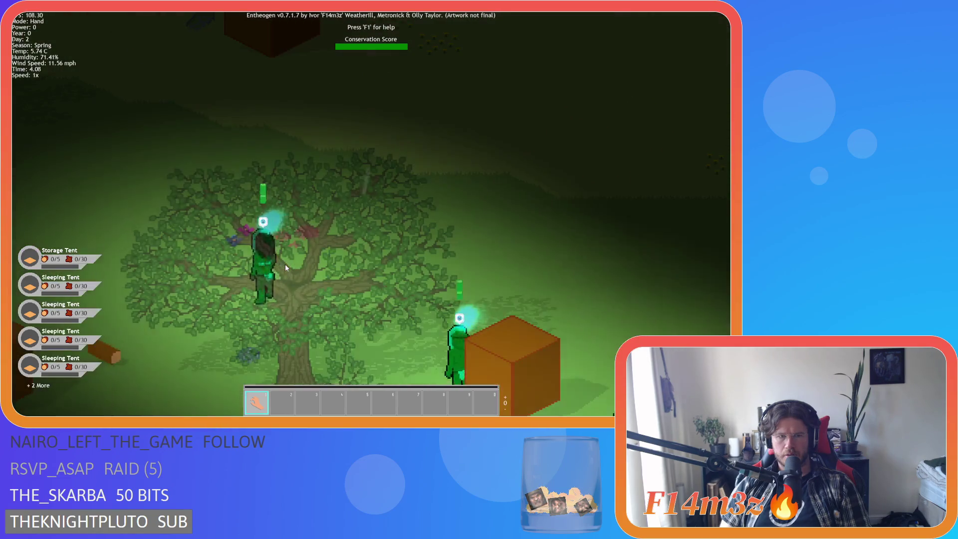
scroll(286, 268, down, 5)
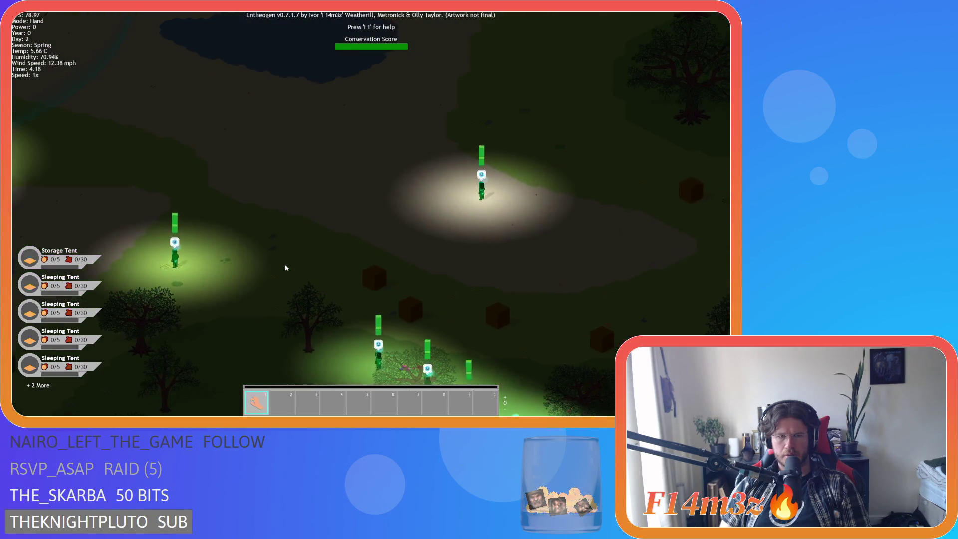
Step: Sweep the view across the map and past the villager group
key(w)
key(d)
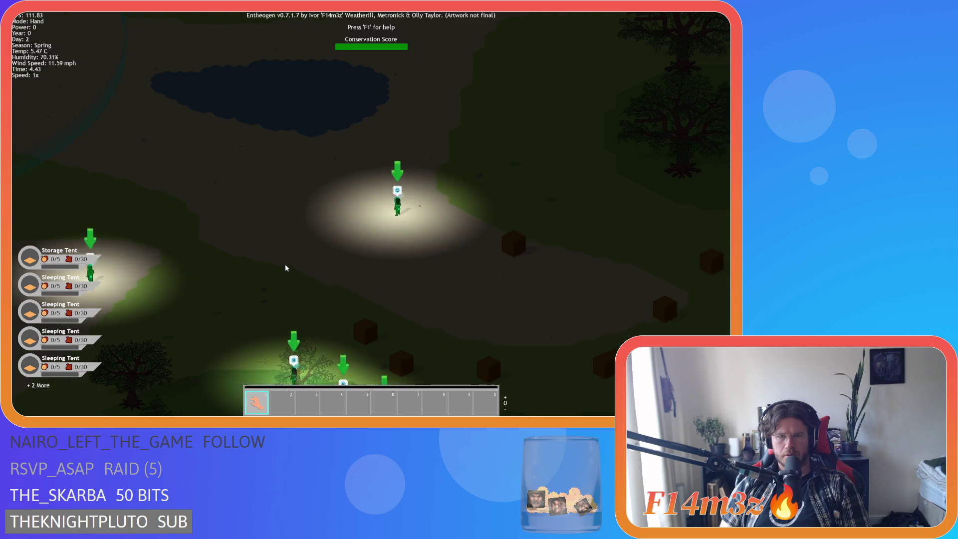
key(s)
key(a)
key(d)
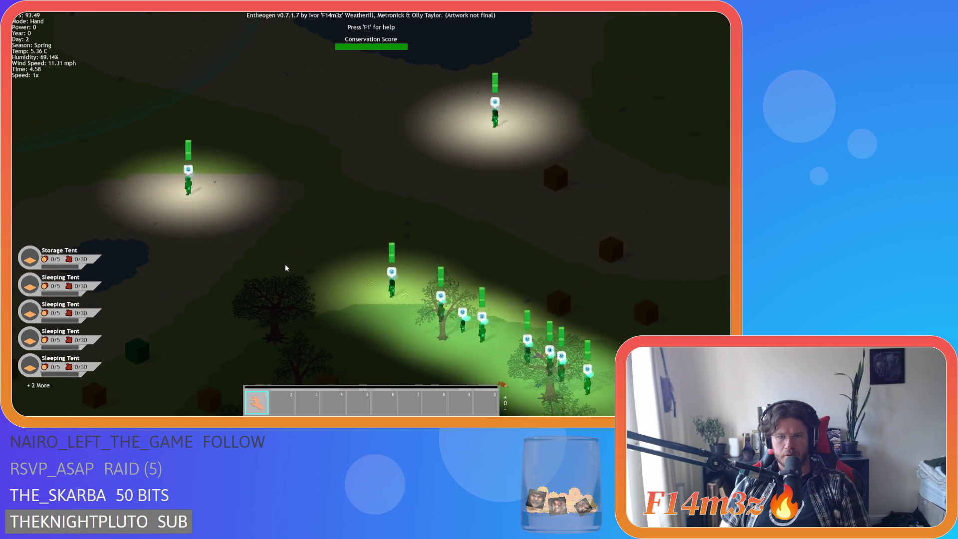
key(d)
key(w)
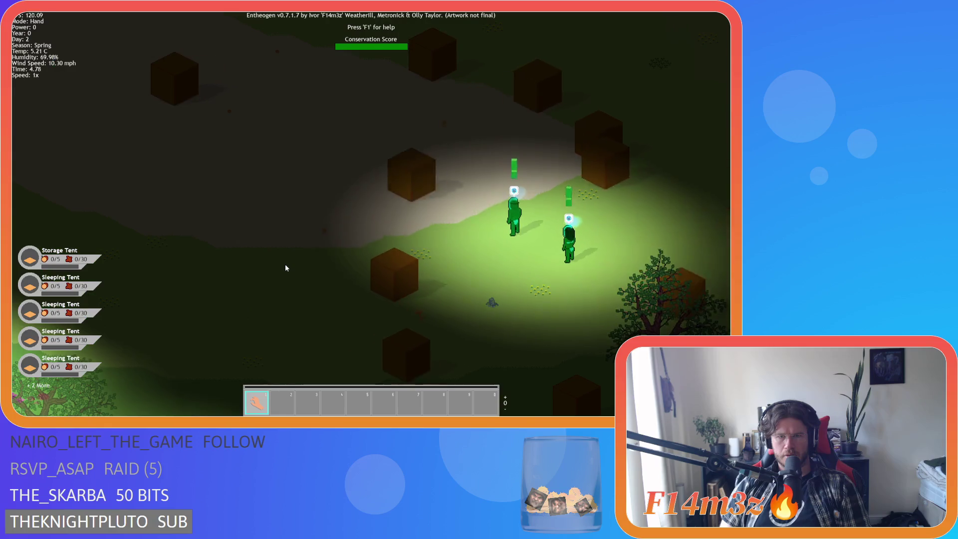
Step: Move over to the tent circles and adjust the framing around them
key(a)
key(w)
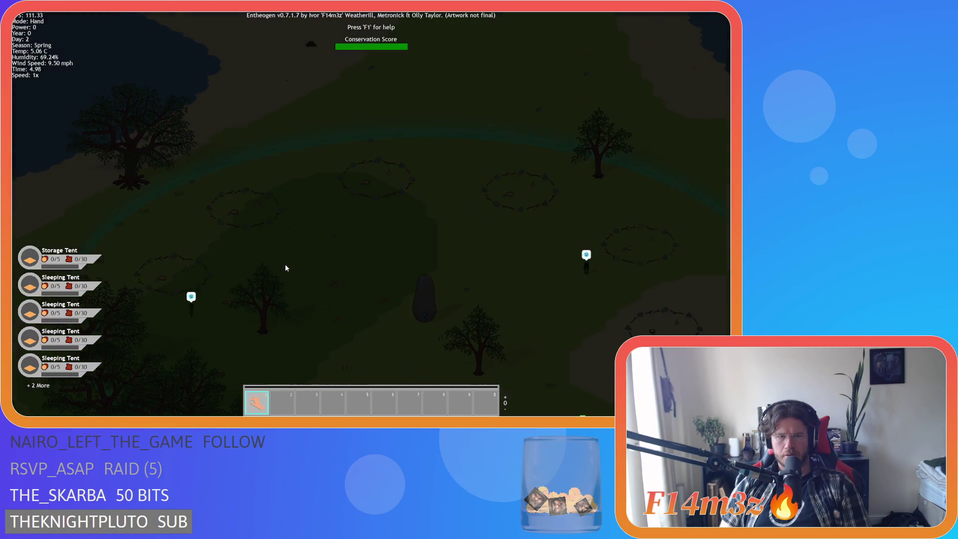
key(s)
key(a)
key(w)
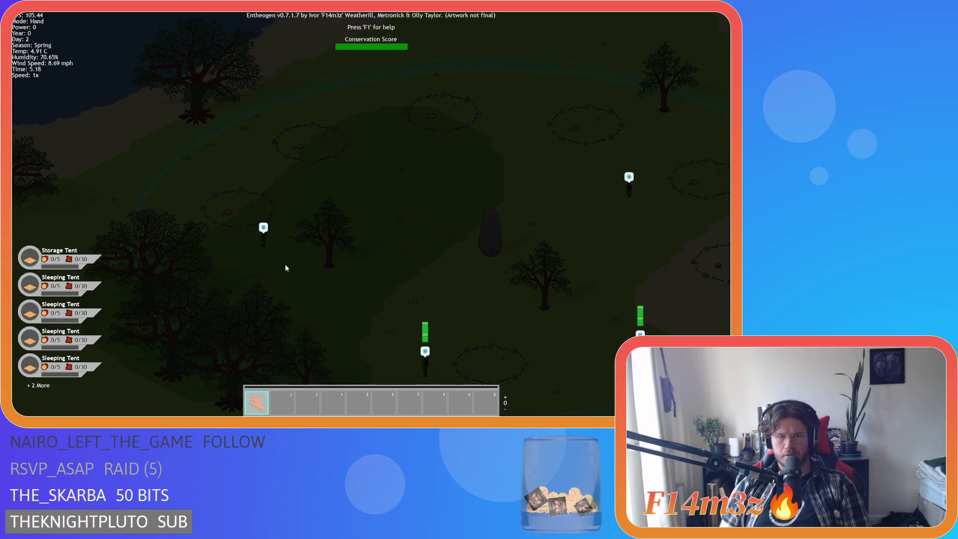
key(d)
key(d)
key(w)
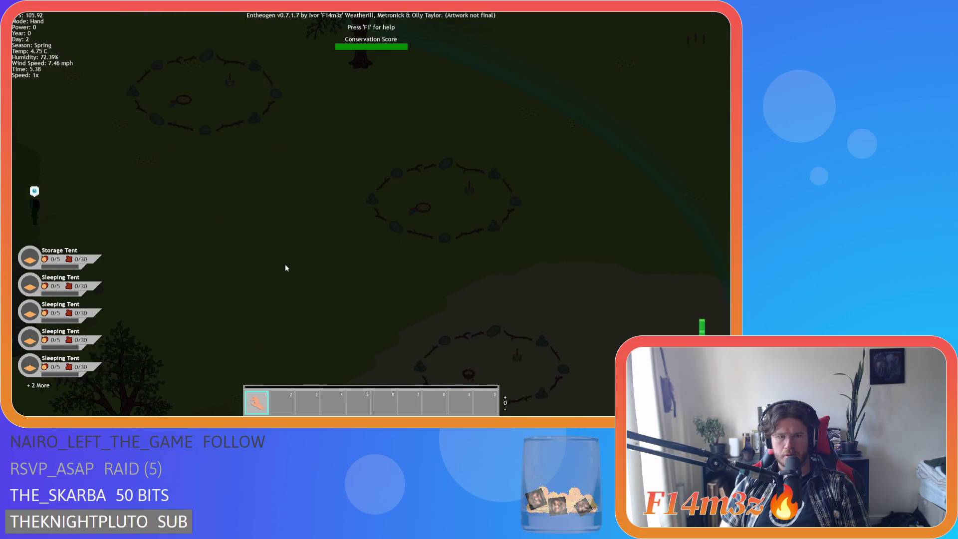
Step: Zoom in close on another tent circle
scroll(286, 268, up, 3)
key(s)
key(w)
key(s)
key(w)
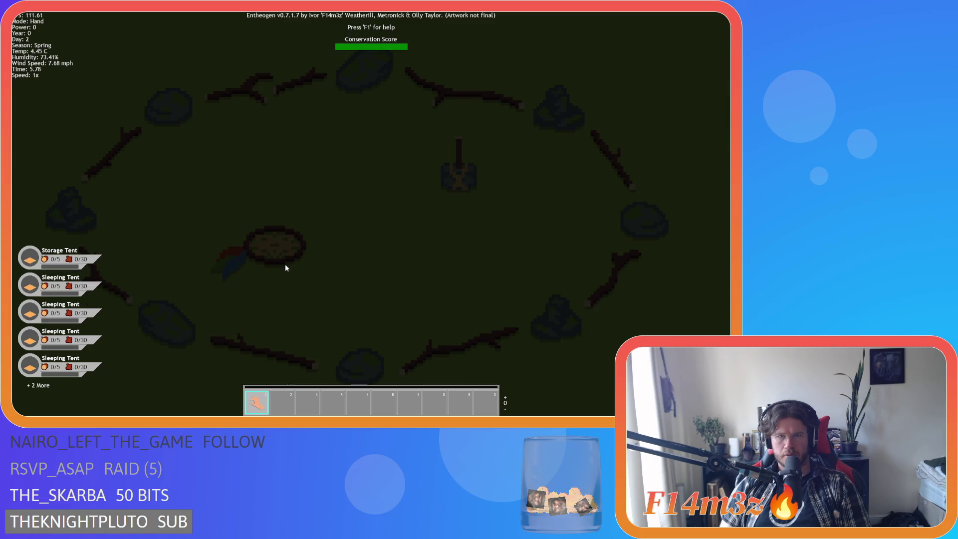
Step: Pull back, centre the villagers around the standing stone and pause the game
scroll(286, 267, down, 3)
scroll(286, 268, down, 8)
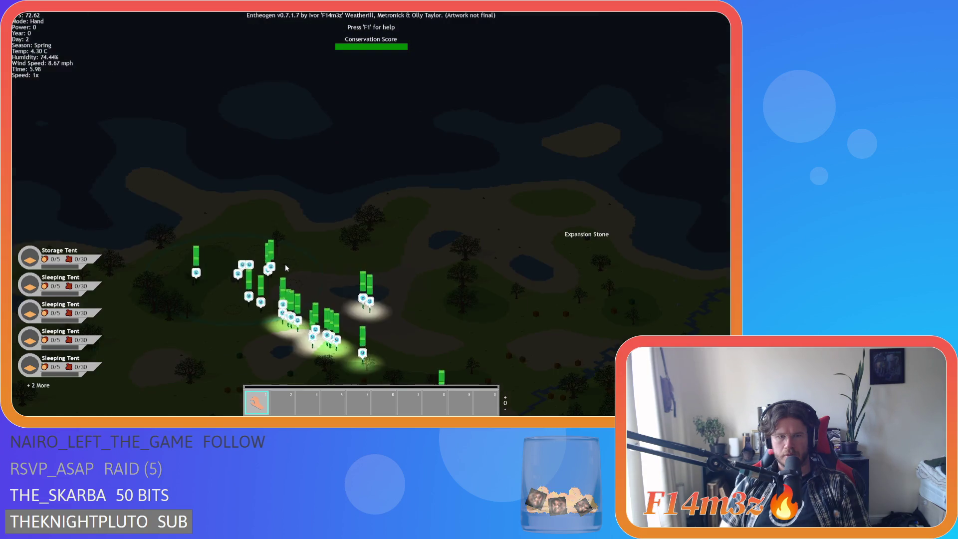
scroll(285, 268, up, 3)
scroll(286, 267, up, 10)
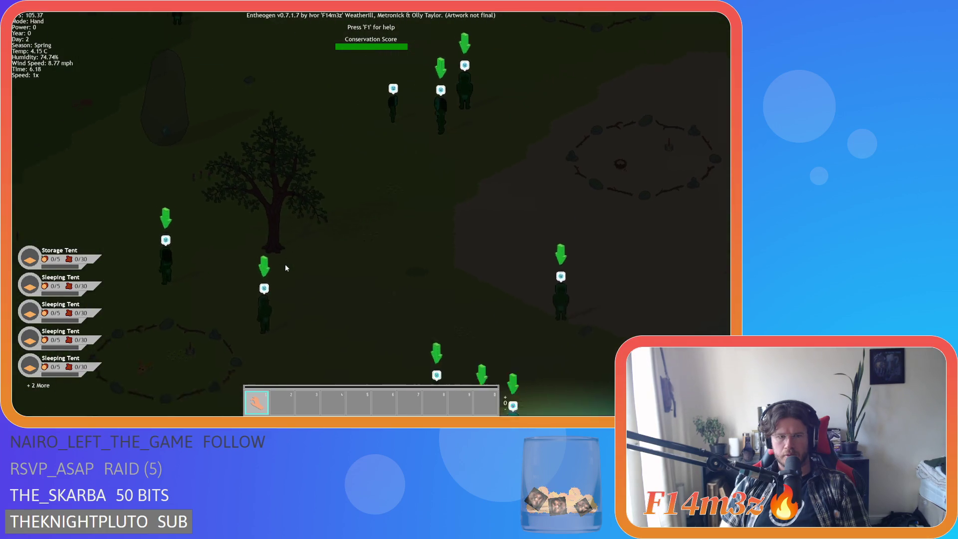
scroll(286, 268, down, 8)
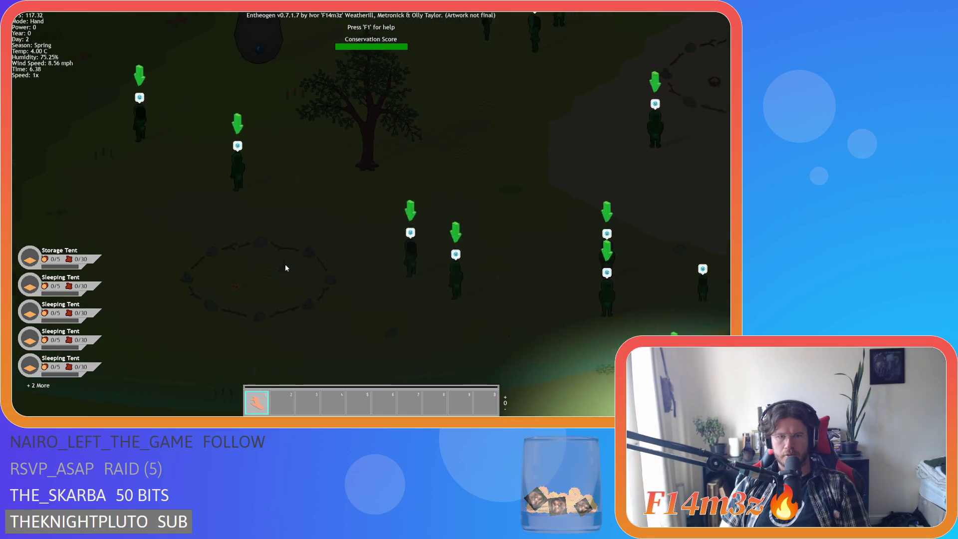
key(a)
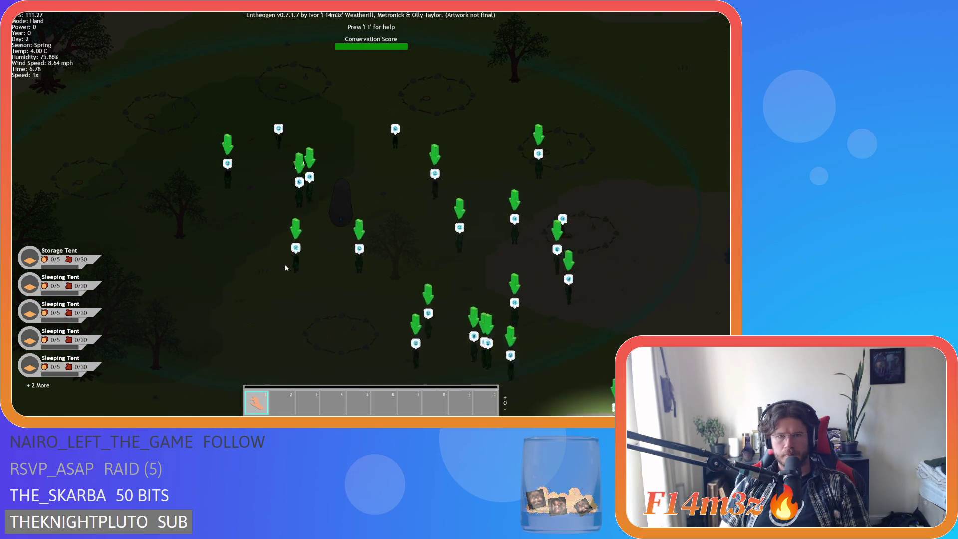
key(space)
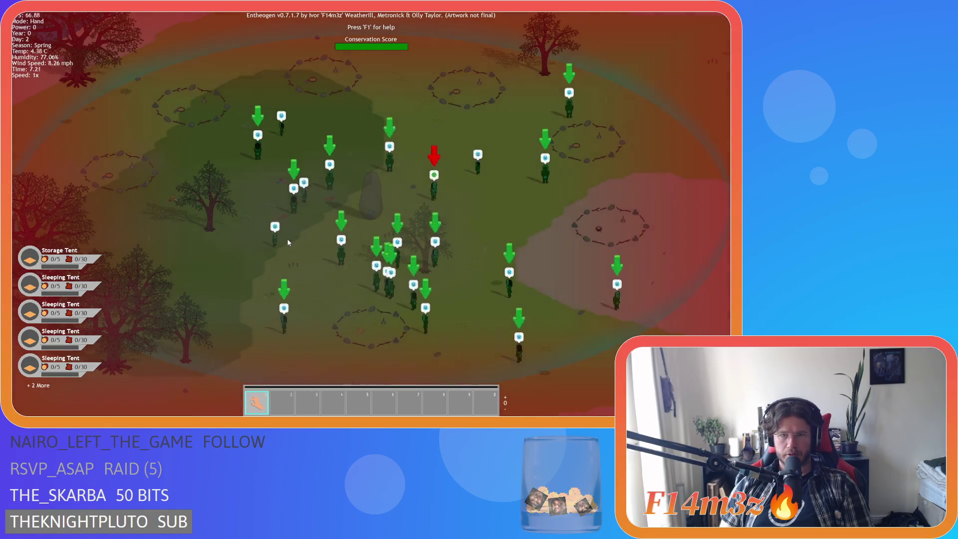
Step: Resume the game, pan down-right toward the lake and zoom in on a villager
key(d)
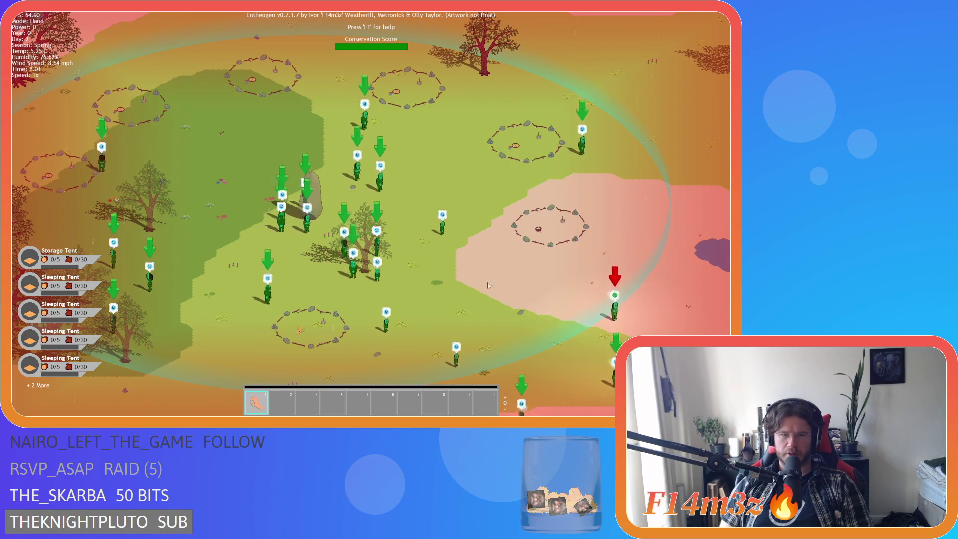
key(d)
key(s)
scroll(455, 269, up, 5)
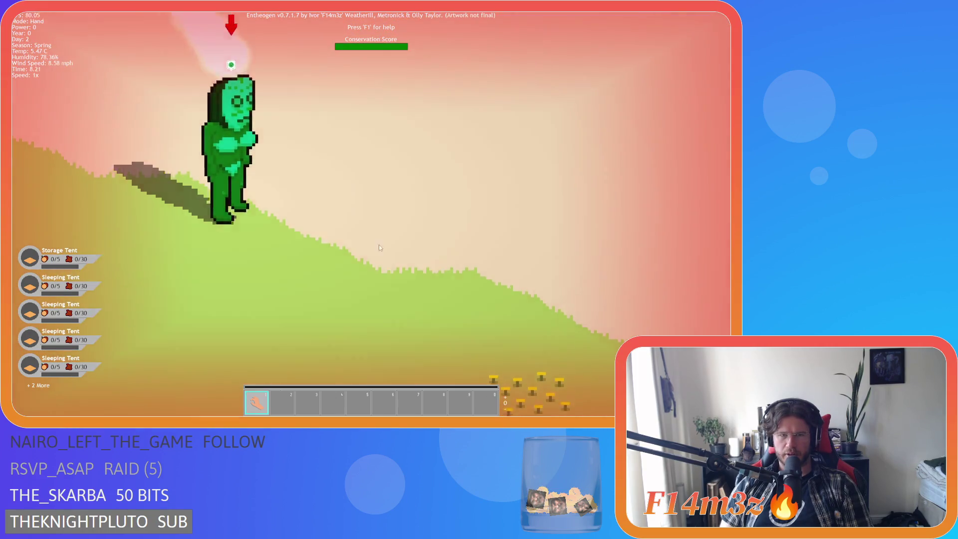
scroll(379, 244, down, 3)
scroll(309, 236, down, 2)
scroll(309, 235, up, 5)
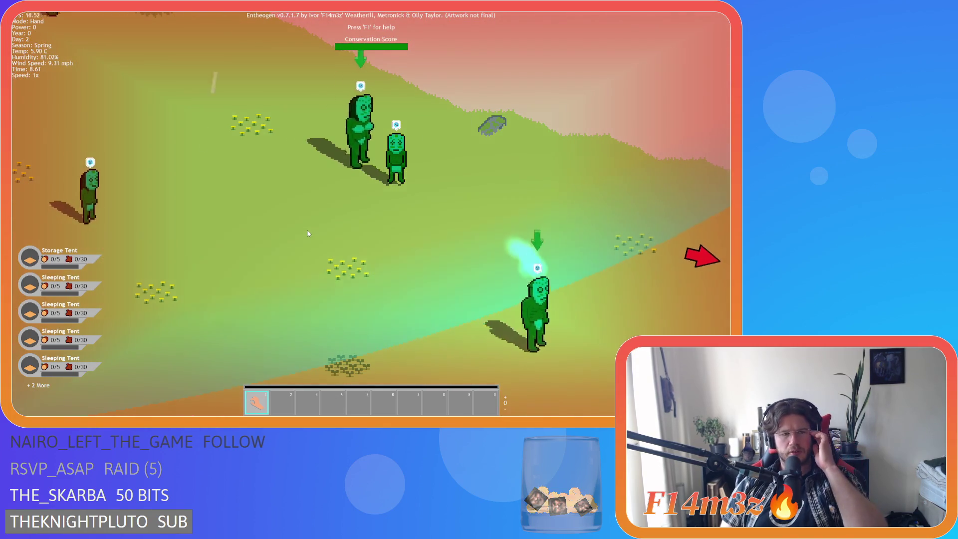
scroll(308, 234, down, 5)
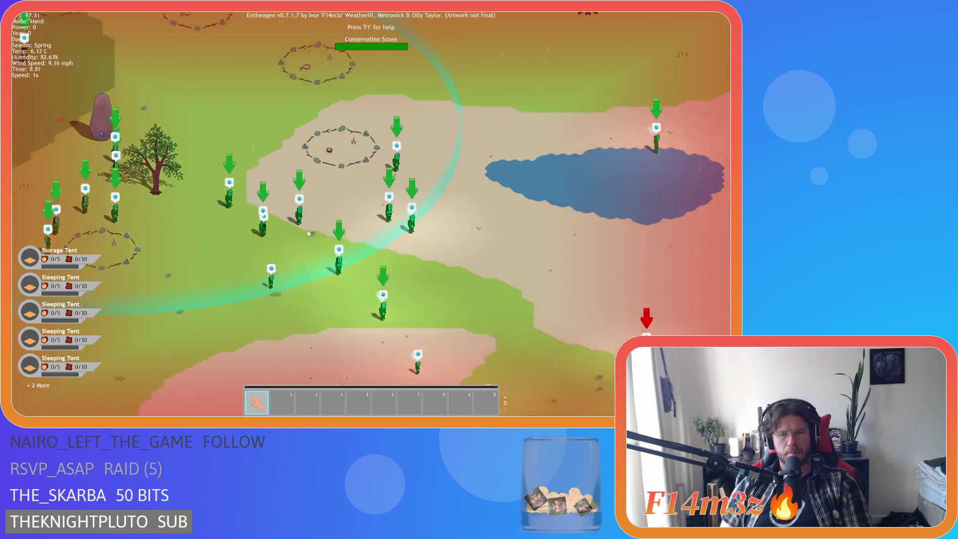
Step: Pan up-left over the stone circles to frame the camp around the standing stone
key(Left)
key(Up)
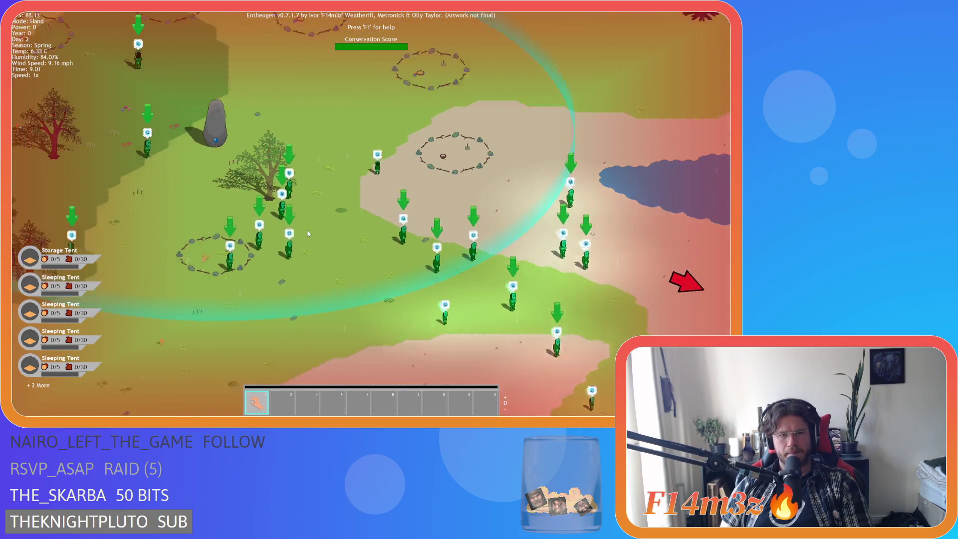
key(Left)
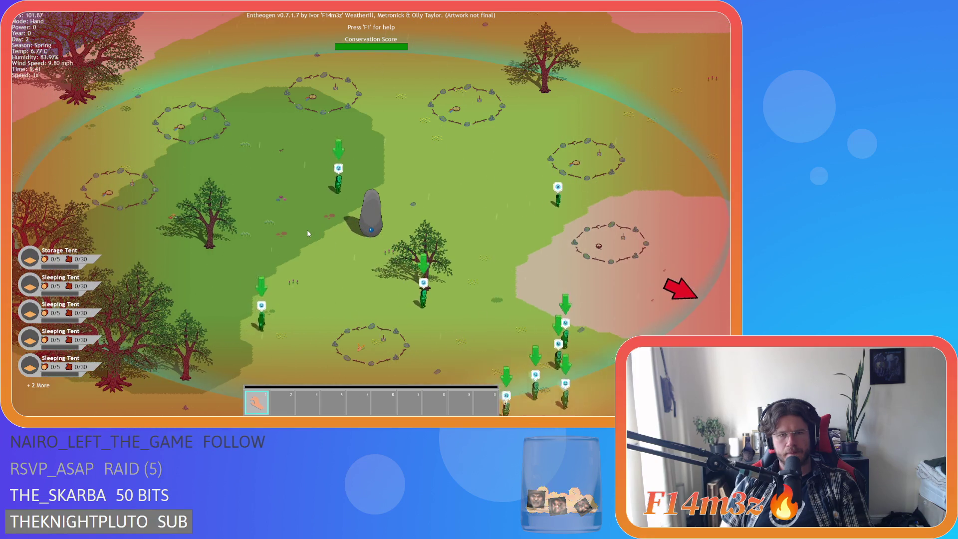
key(Up)
key(Left)
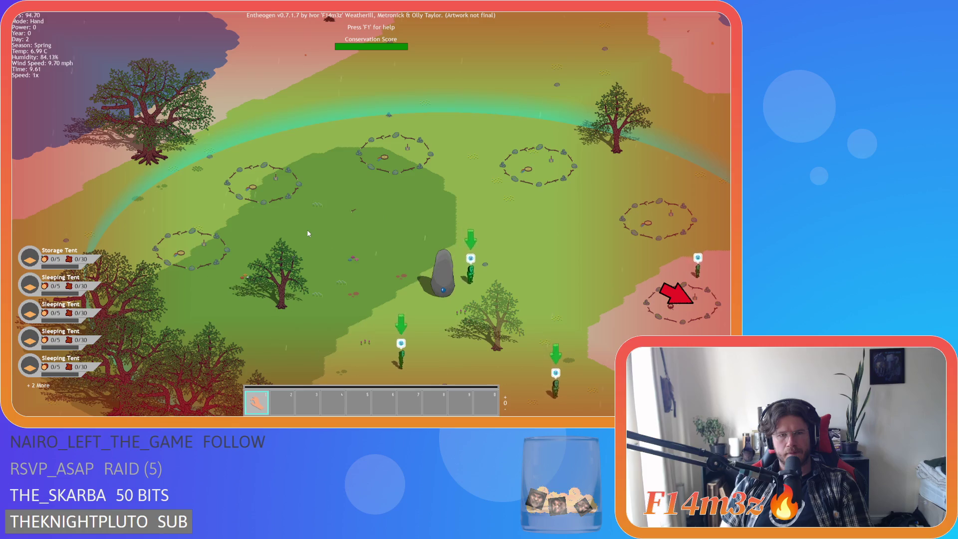
key(Right)
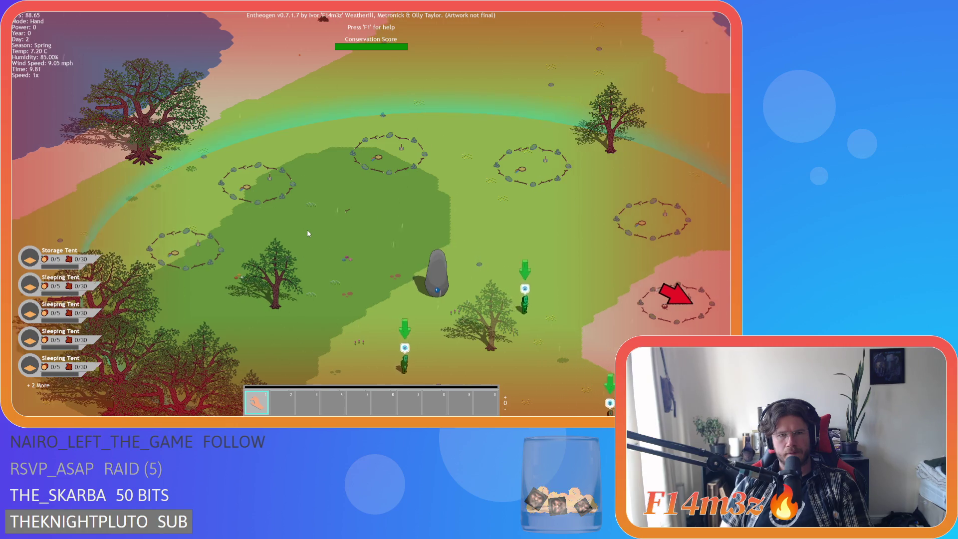
Step: Zoom in and out on the stone-and-stick camp ring
scroll(308, 233, up, 3)
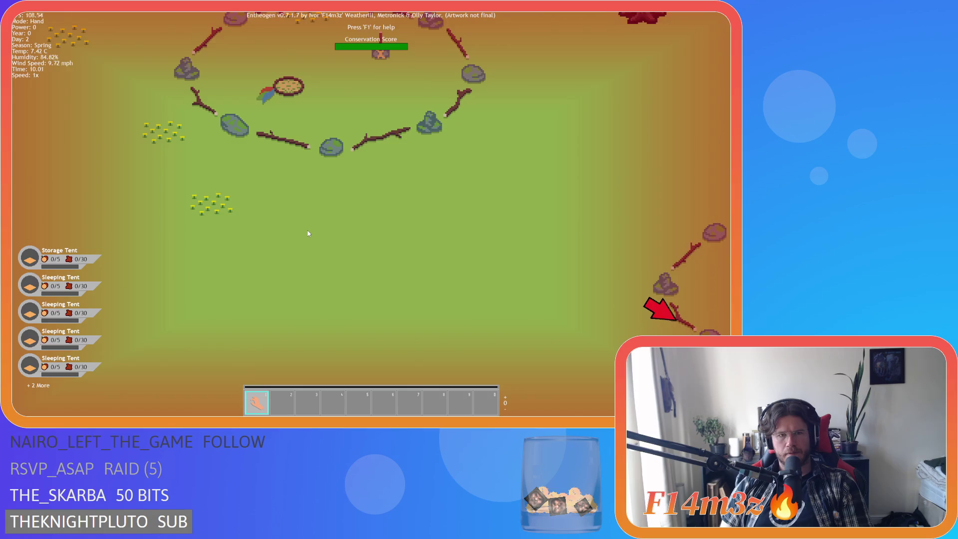
scroll(308, 233, down, 5)
scroll(308, 233, up, 4)
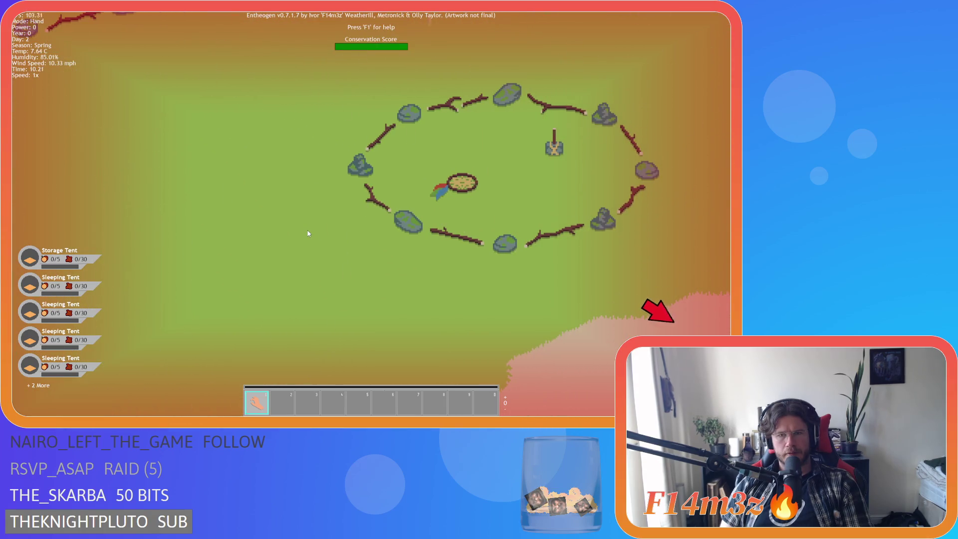
scroll(308, 233, down, 2)
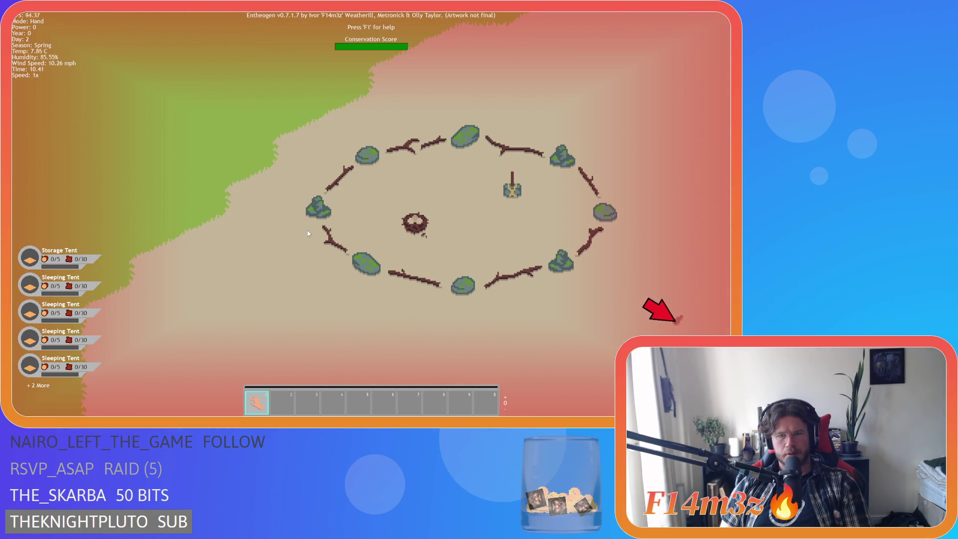
scroll(307, 233, up, 4)
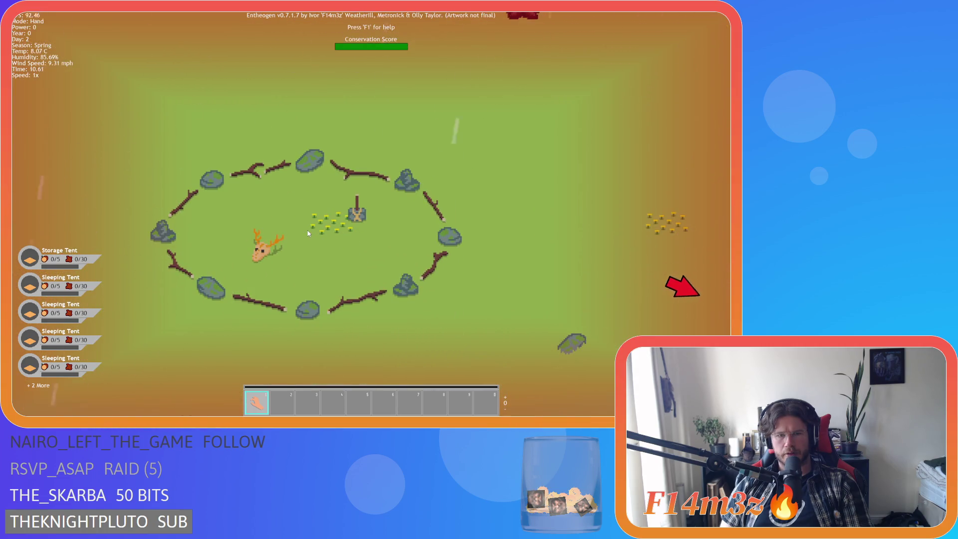
scroll(307, 233, down, 3)
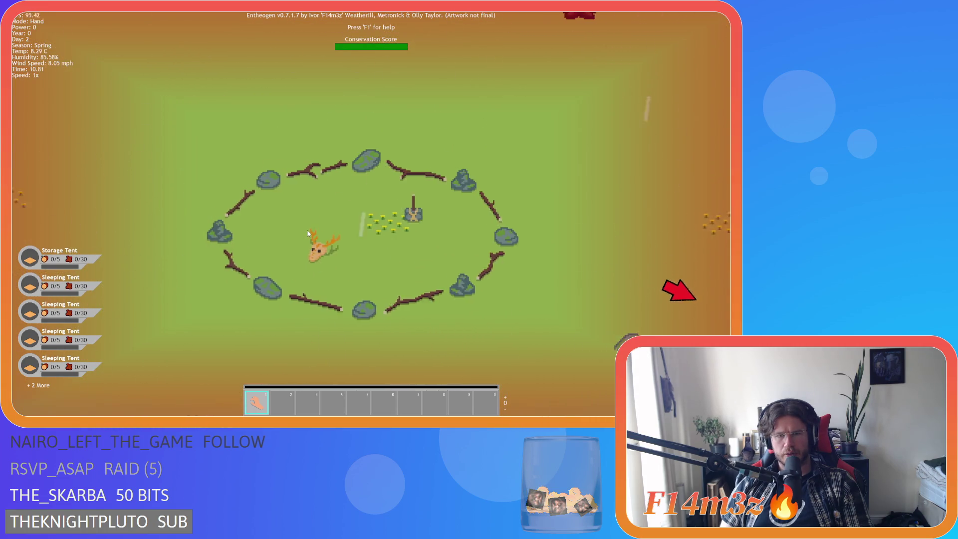
scroll(308, 233, up, 3)
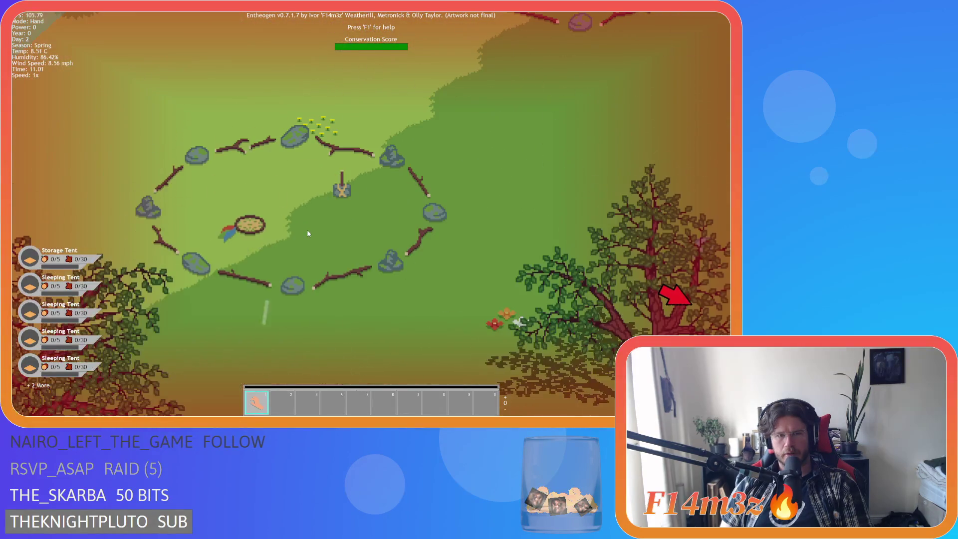
Step: Nudge the view around the stone ring until the whole ring is framed
key(w)
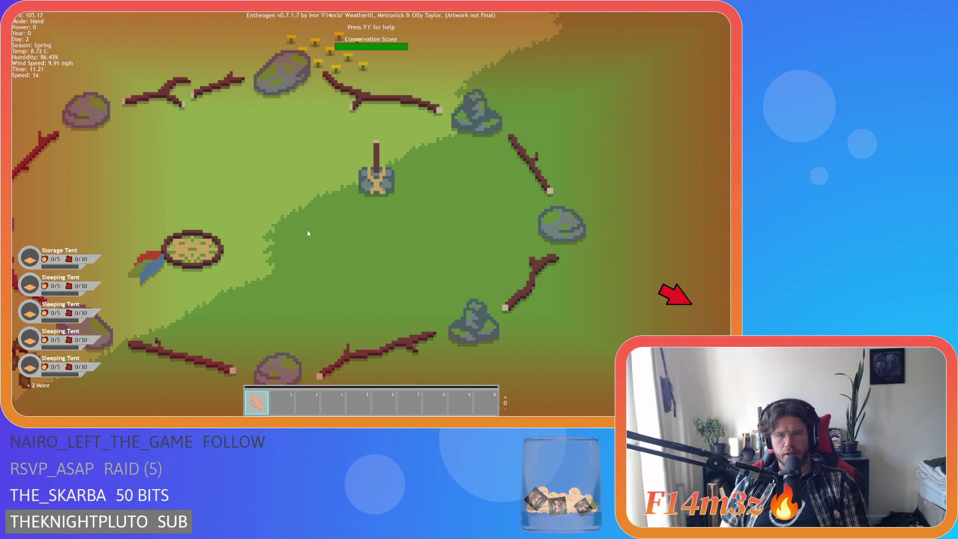
key(w)
key(a)
key(d)
key(s)
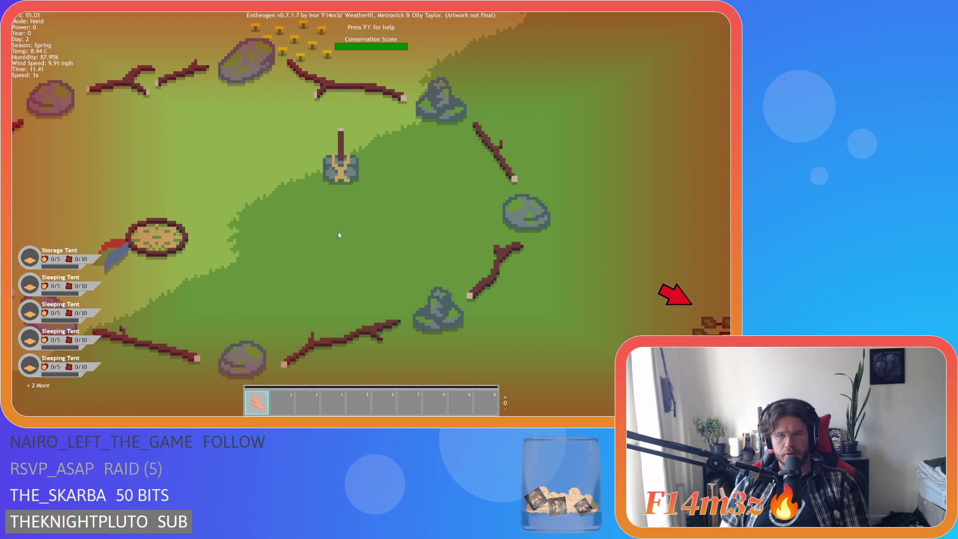
key(a)
key(a)
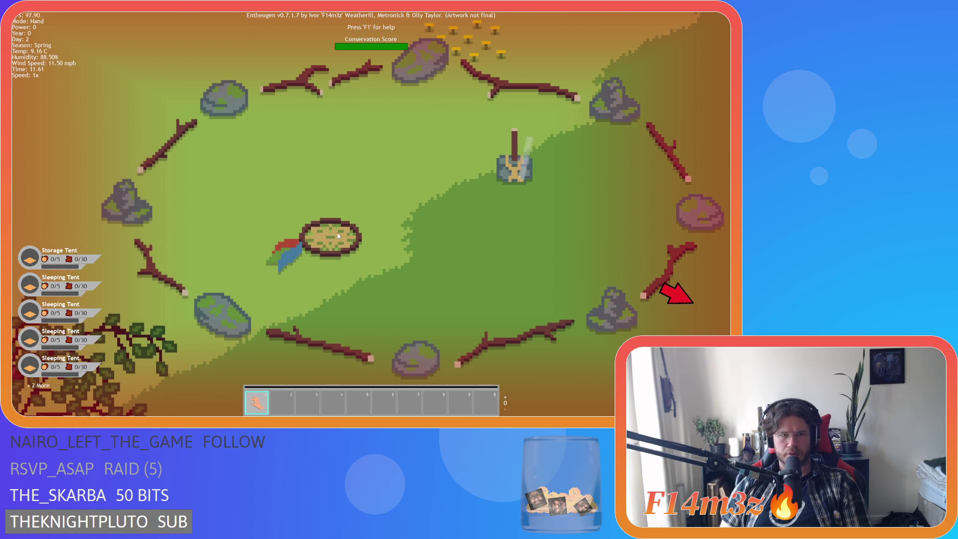
key(s)
key(w)
key(d)
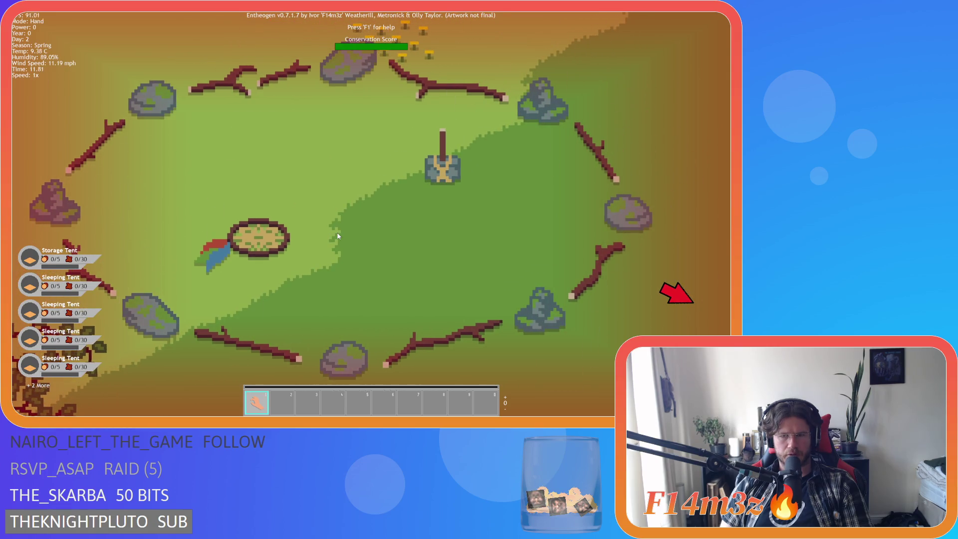
Step: Look up-left of the ring, then right past it, zooming in again
scroll(338, 235, down, 5)
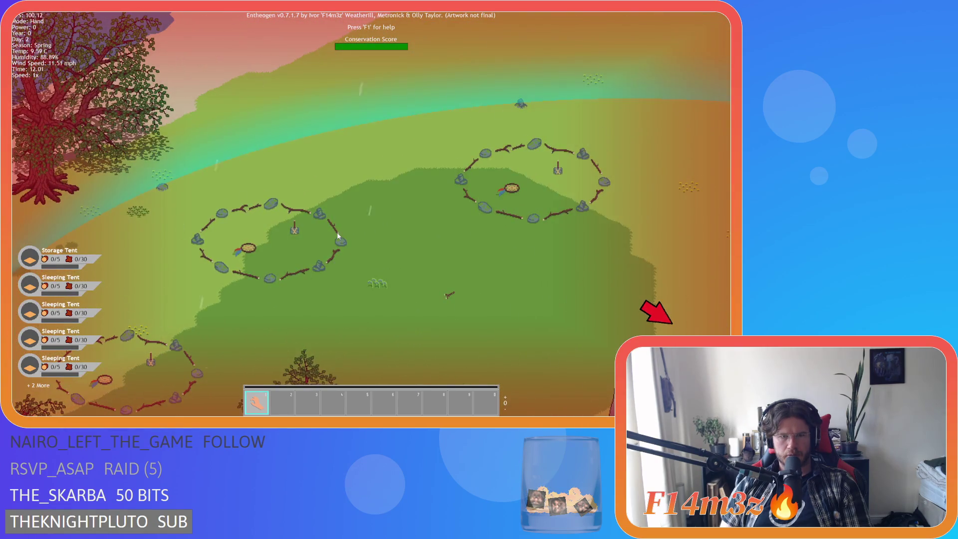
scroll(337, 235, up, 5)
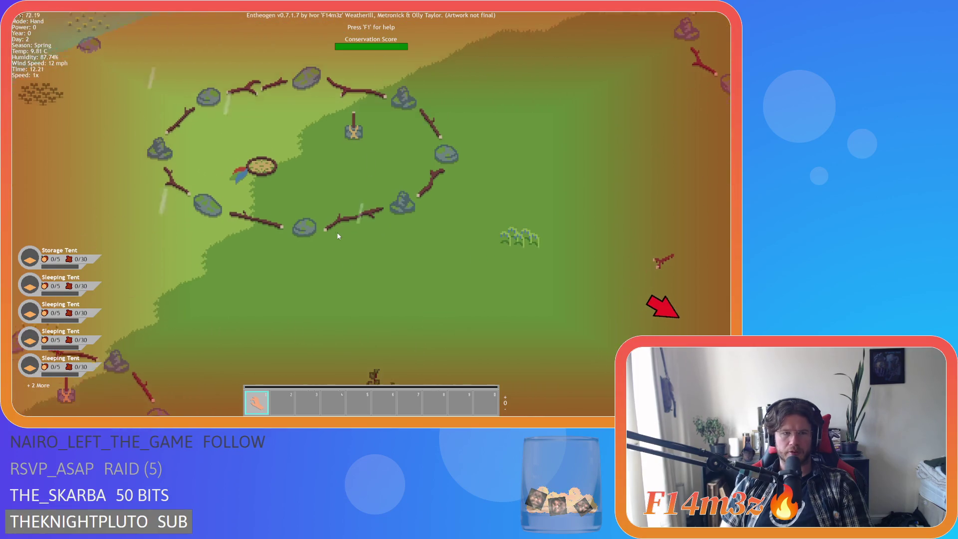
key(w)
key(a)
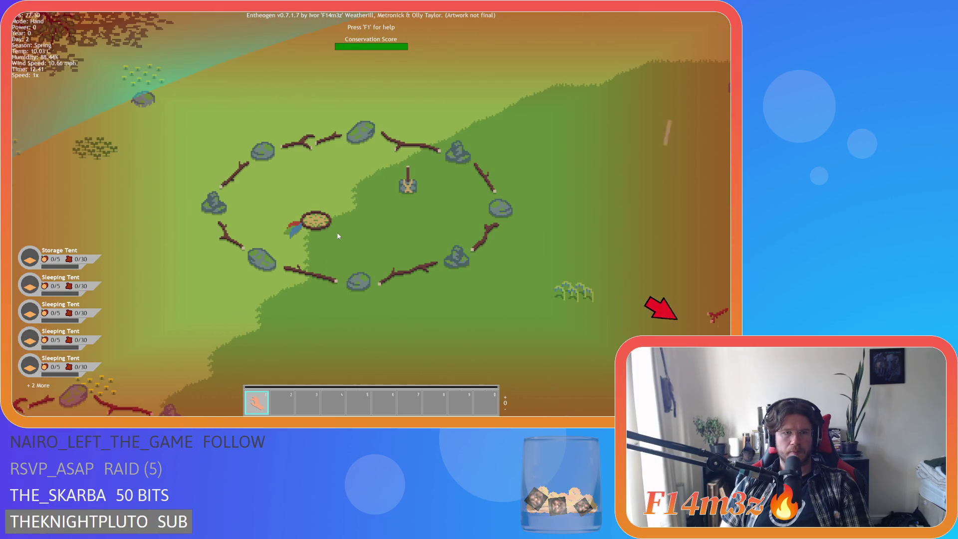
key(d)
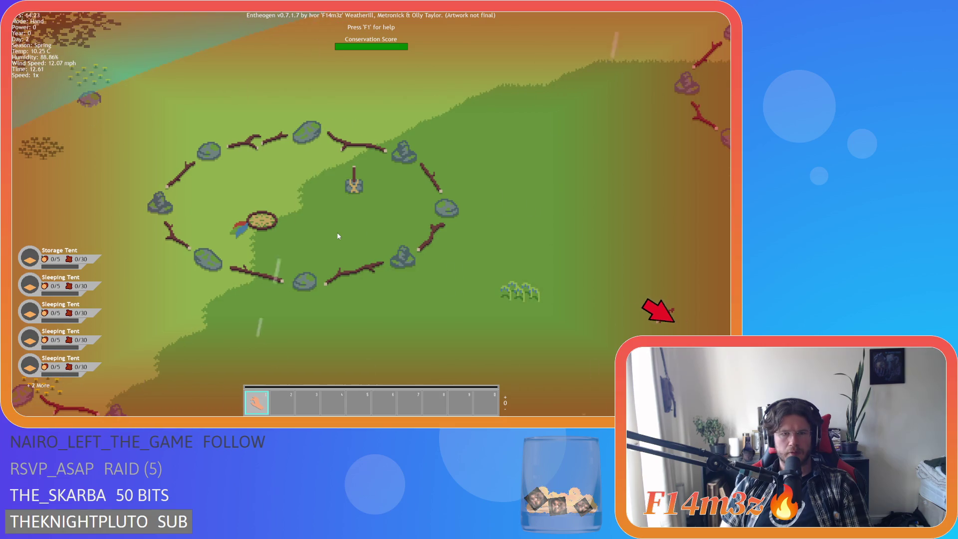
scroll(337, 236, up, 3)
Step: Recentre on the camp ring and zoom out to see the neighbouring rings and large tree
key(a)
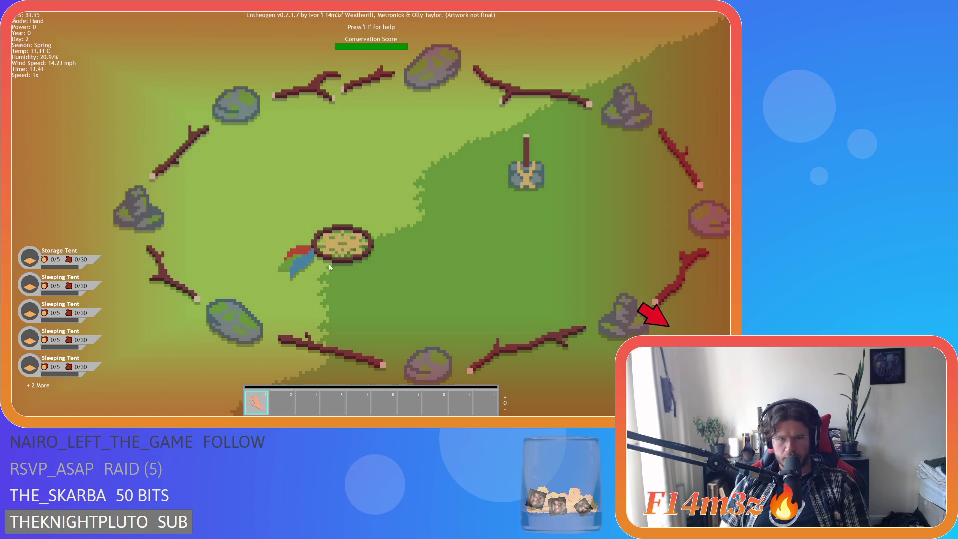
key(d)
key(s)
key(d)
scroll(336, 271, down, 5)
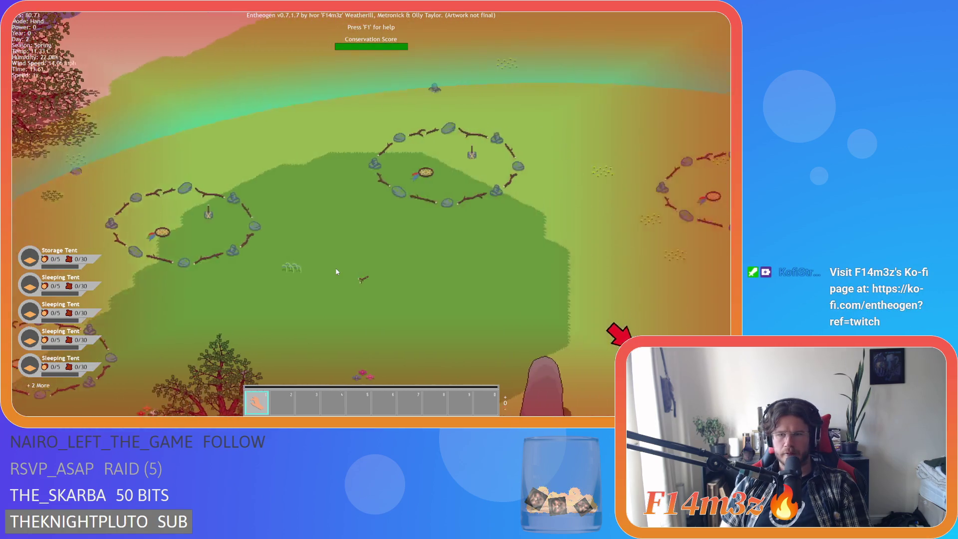
Step: Pan the wide view down-right after the villagers toward the lake with orange crates
scroll(534, 300, up, 5)
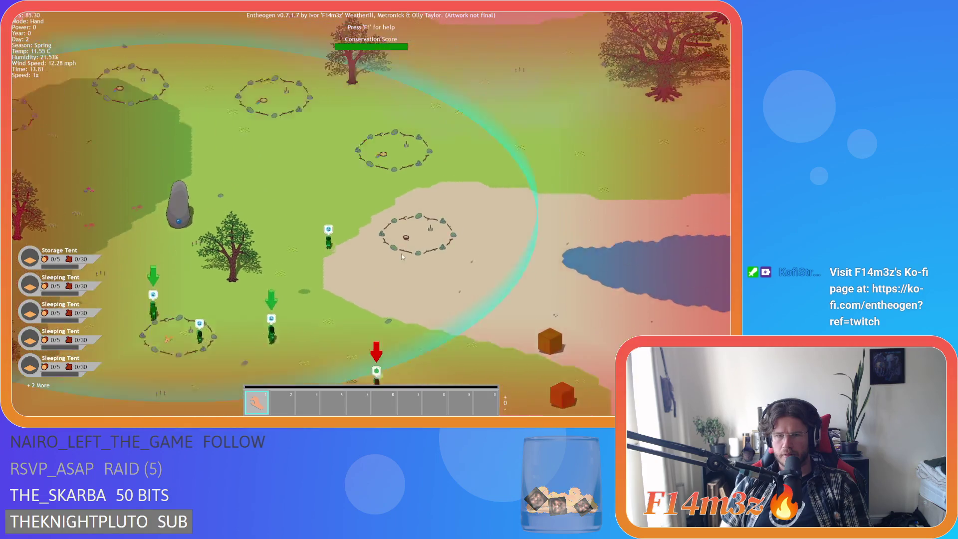
scroll(401, 253, down, 5)
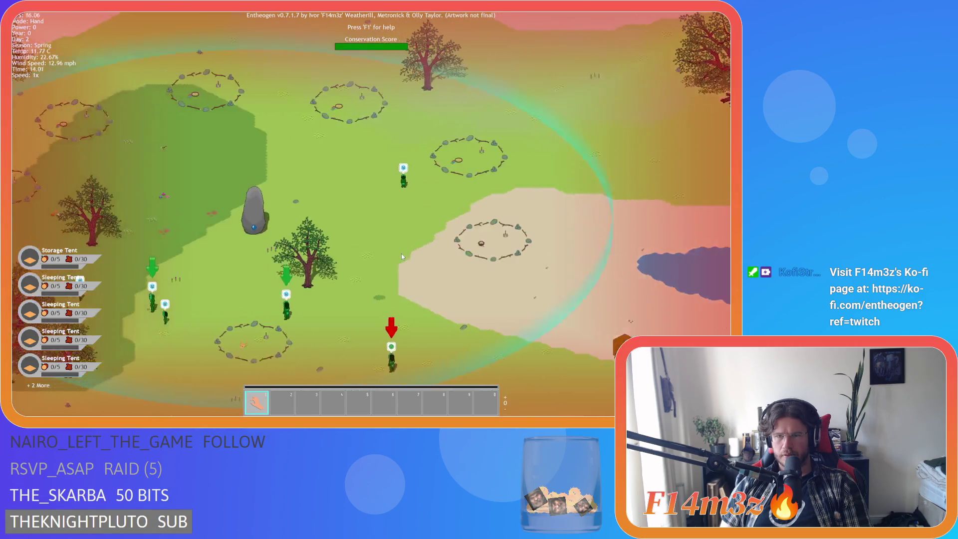
key(a)
key(a)
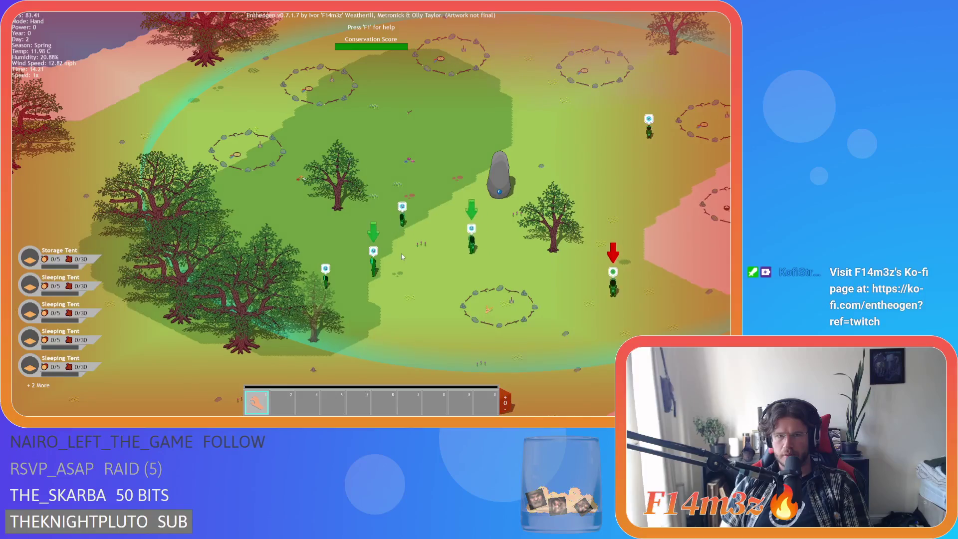
key(w)
key(s)
key(d)
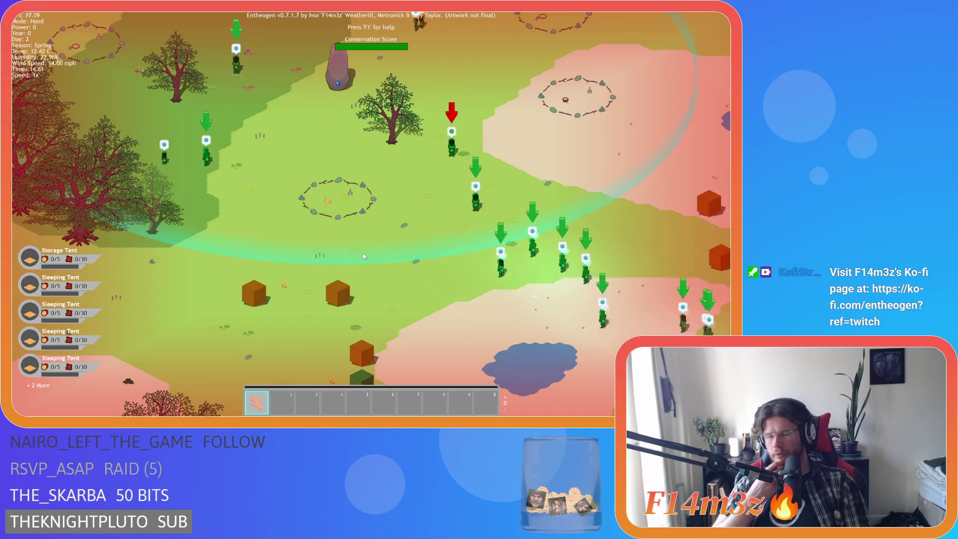
key(w)
key(d)
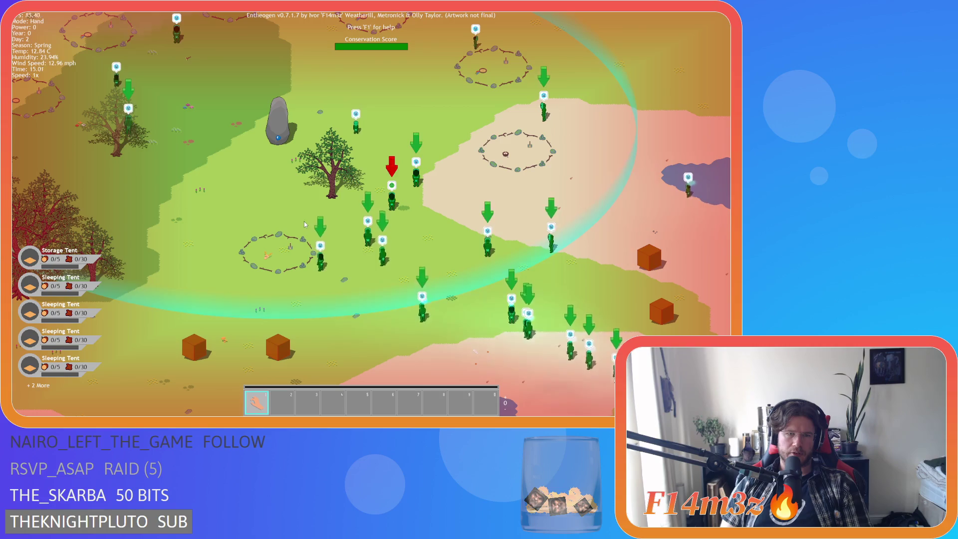
Step: Follow the walking villagers, then bring the standing stone back toward centre
key(w)
key(d)
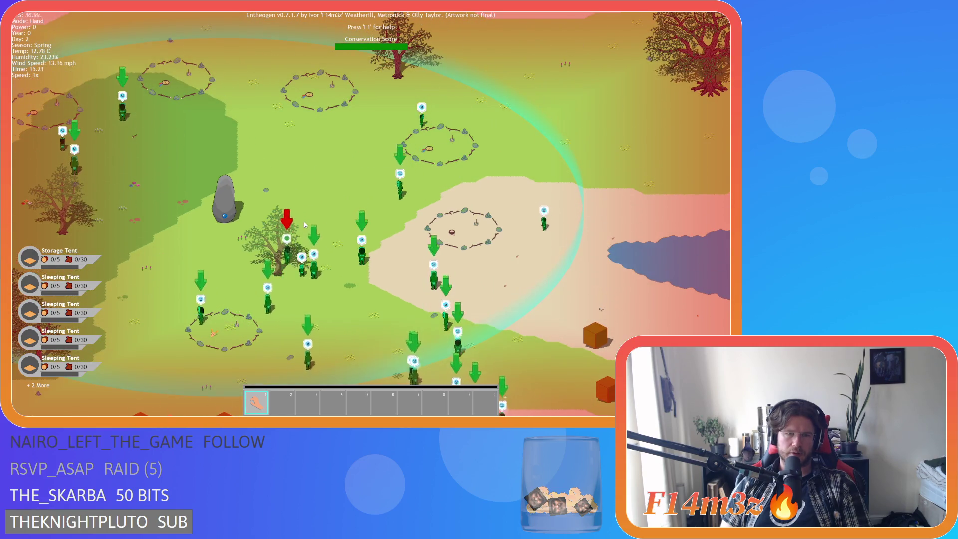
key(a)
key(s)
key(d)
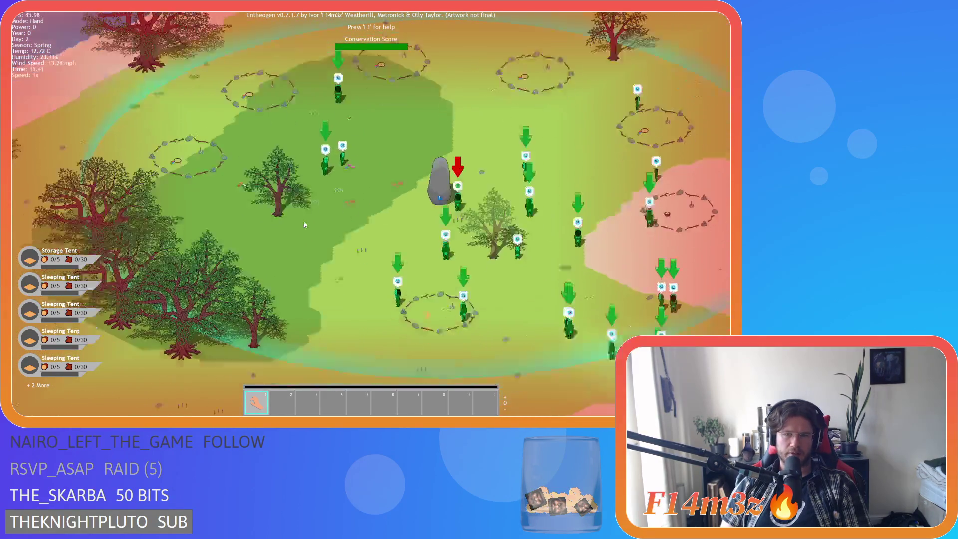
key(w)
key(s)
Step: Move along with the crowd and back toward the standing stone
key(d)
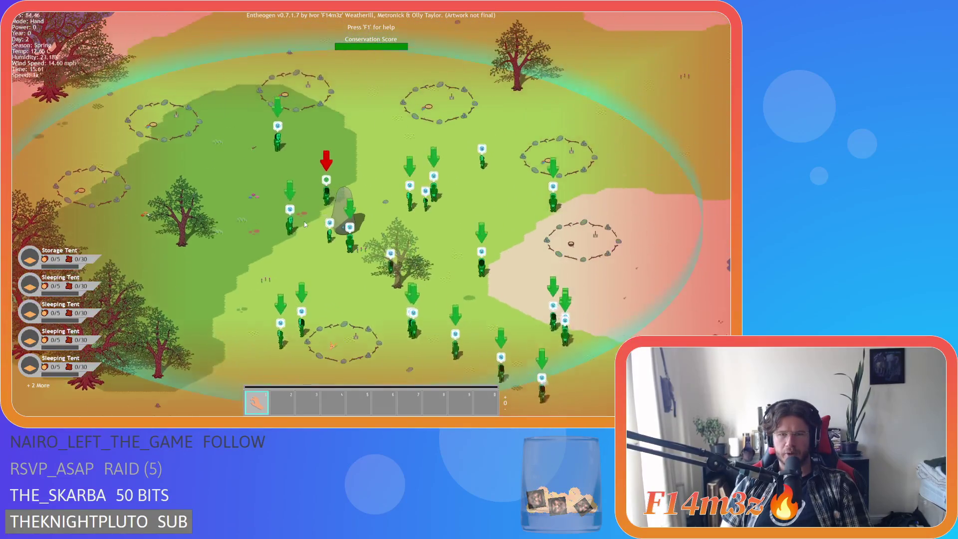
key(w)
key(d)
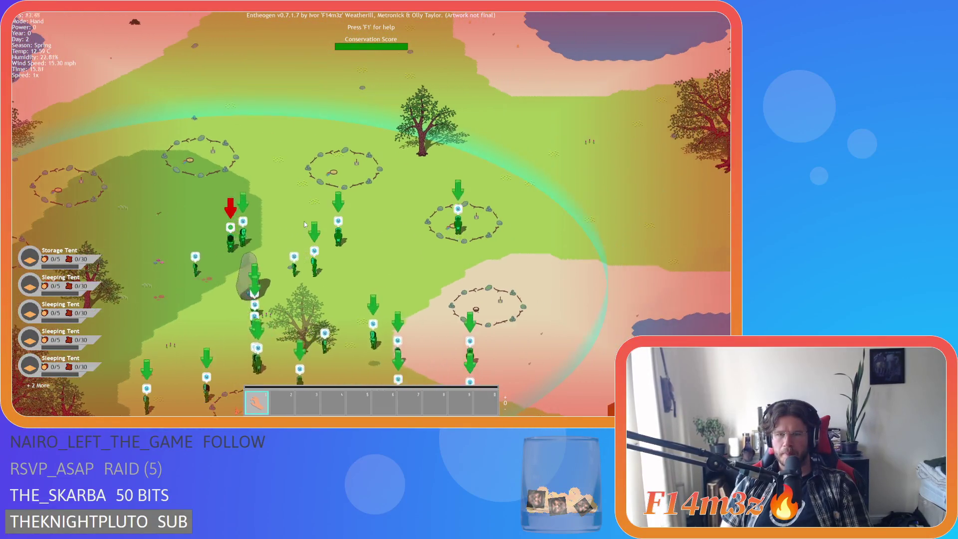
key(s)
key(a)
key(s)
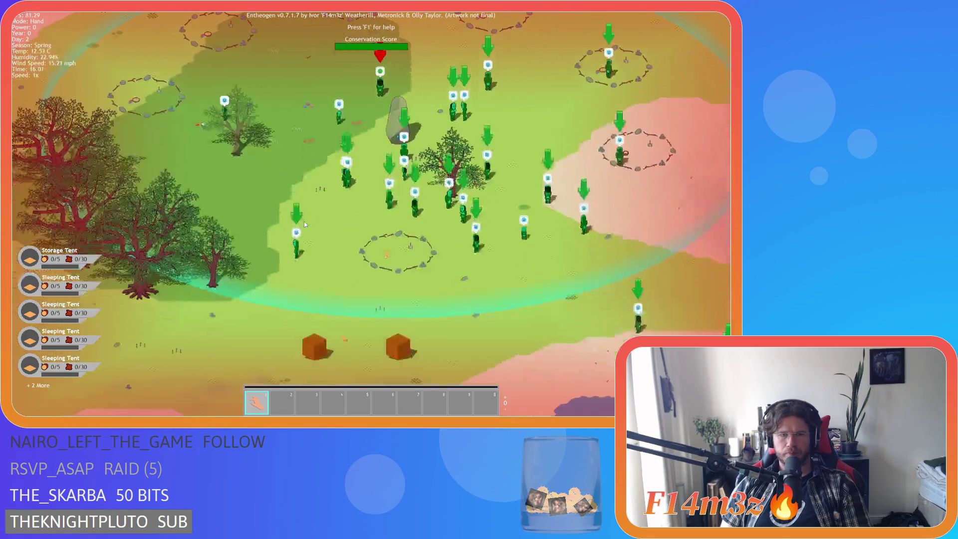
key(w)
Step: Track the villagers around the standing stone, then head toward the lake and orange crates
key(d)
key(w)
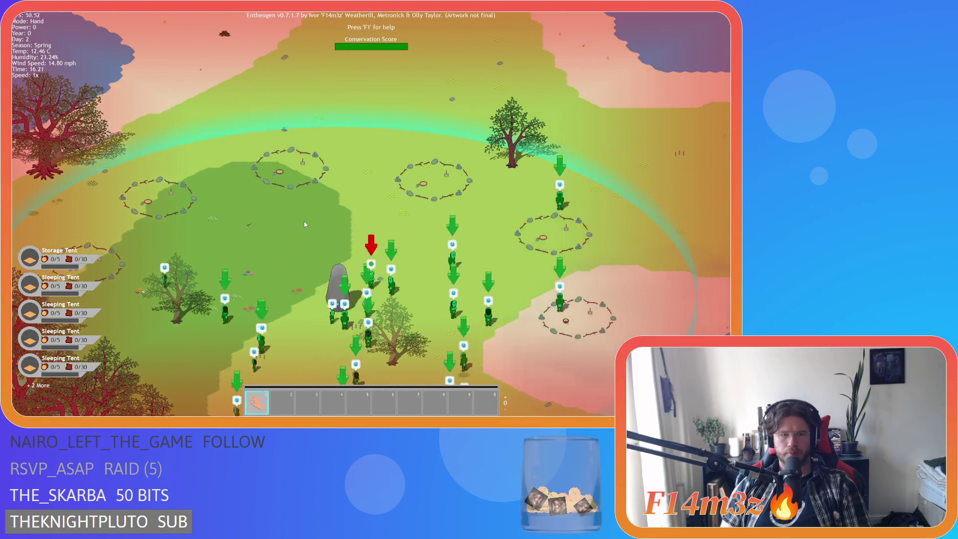
key(s)
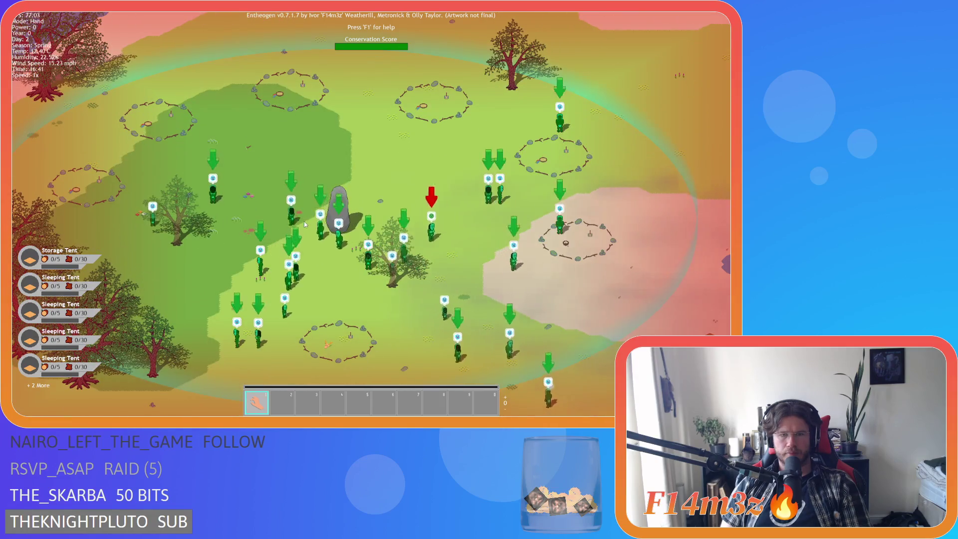
key(w)
key(d)
key(a)
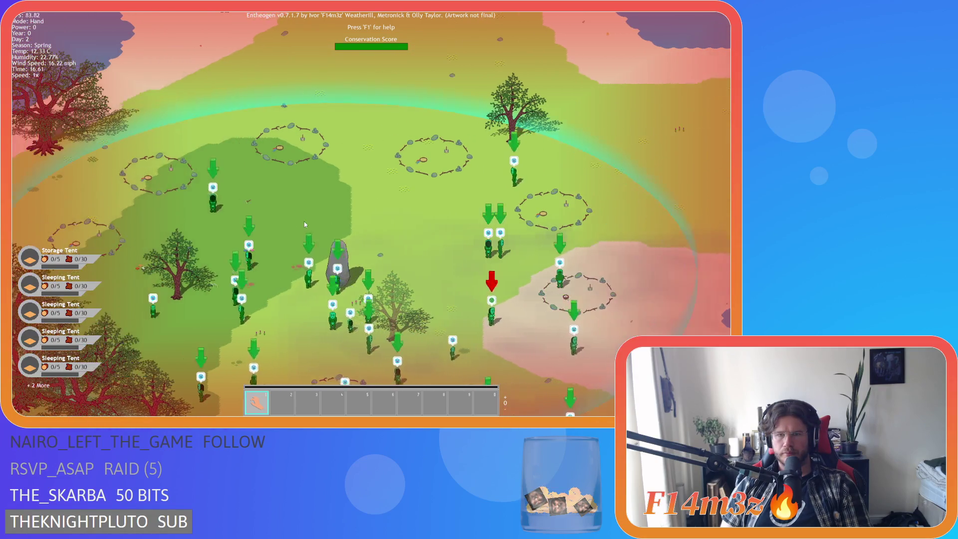
key(s)
key(d)
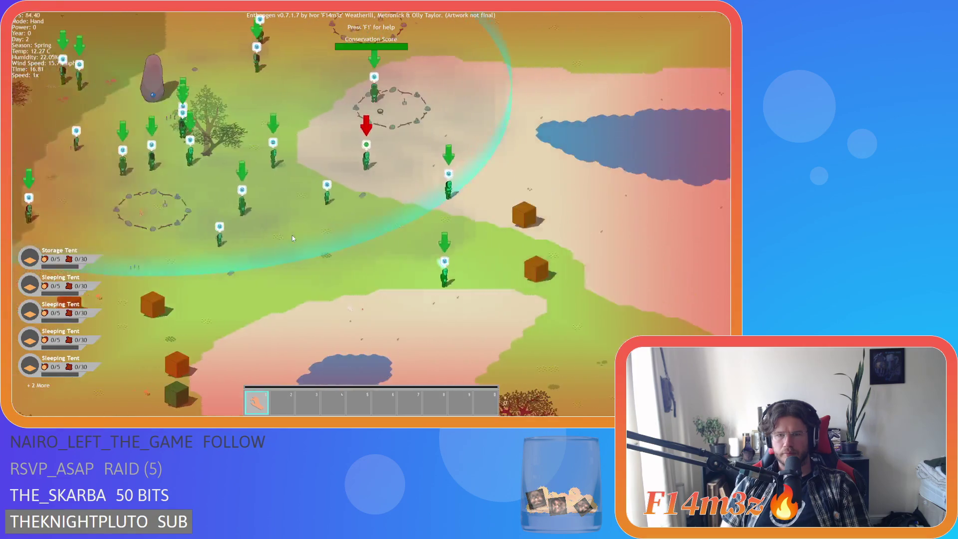
Step: Zoom in and out repeatedly around the lake area
scroll(337, 250, up, 3)
scroll(336, 253, down, 3)
scroll(336, 252, up, 5)
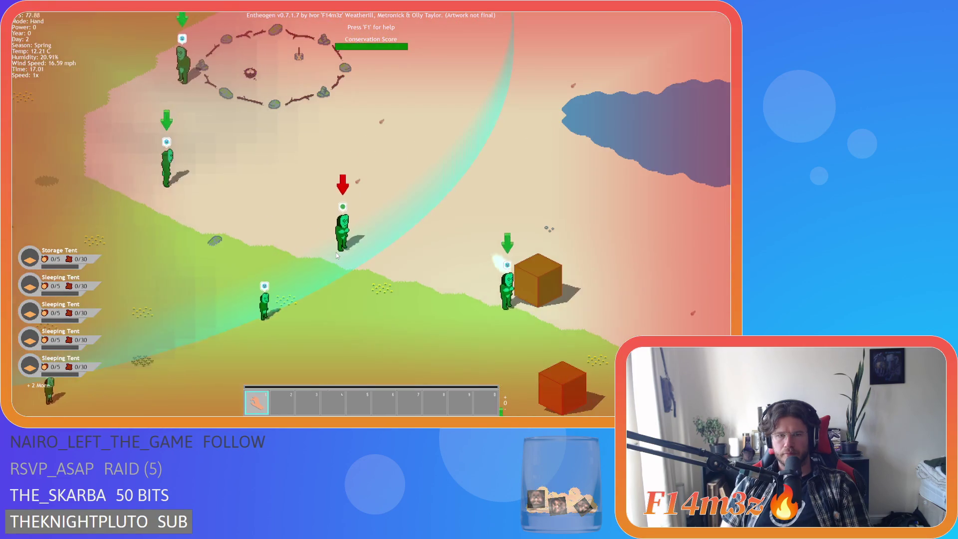
scroll(336, 254, down, 5)
scroll(336, 254, up, 5)
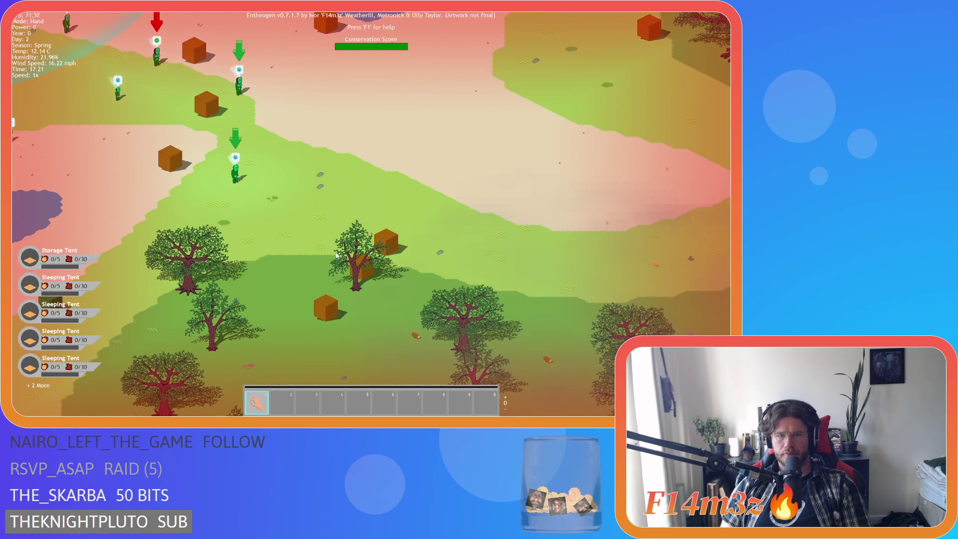
scroll(336, 255, down, 3)
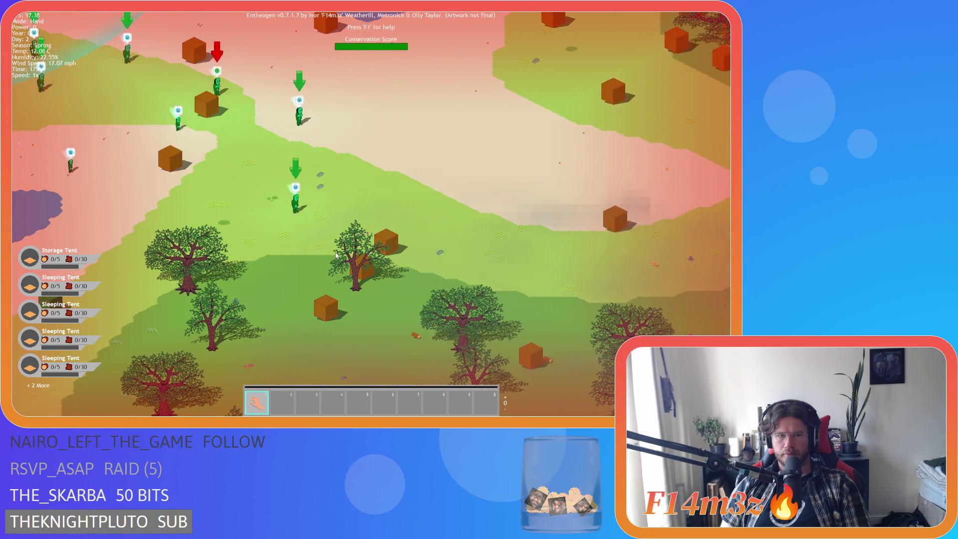
Step: Pan up-left past the lakes to centre the camp's stone circles
key(w)
key(a)
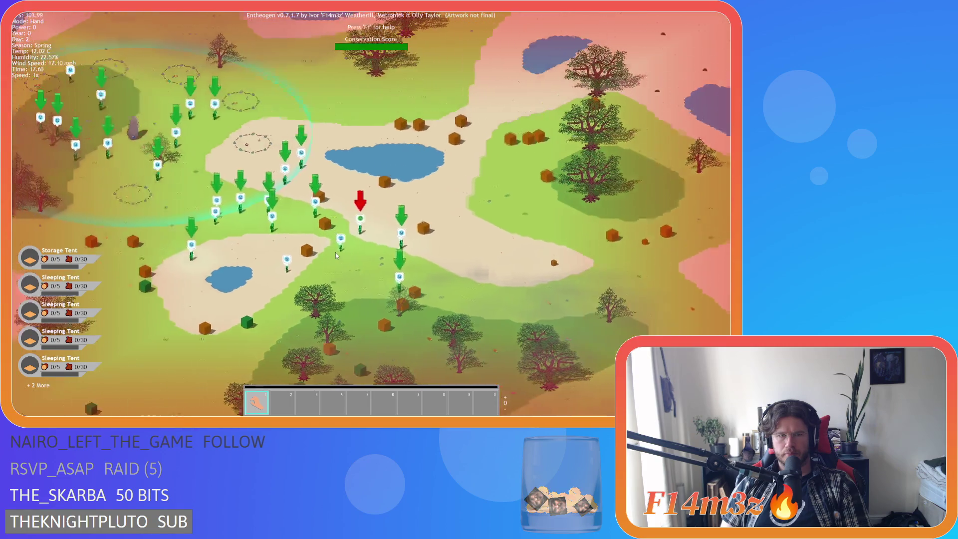
key(w)
key(a)
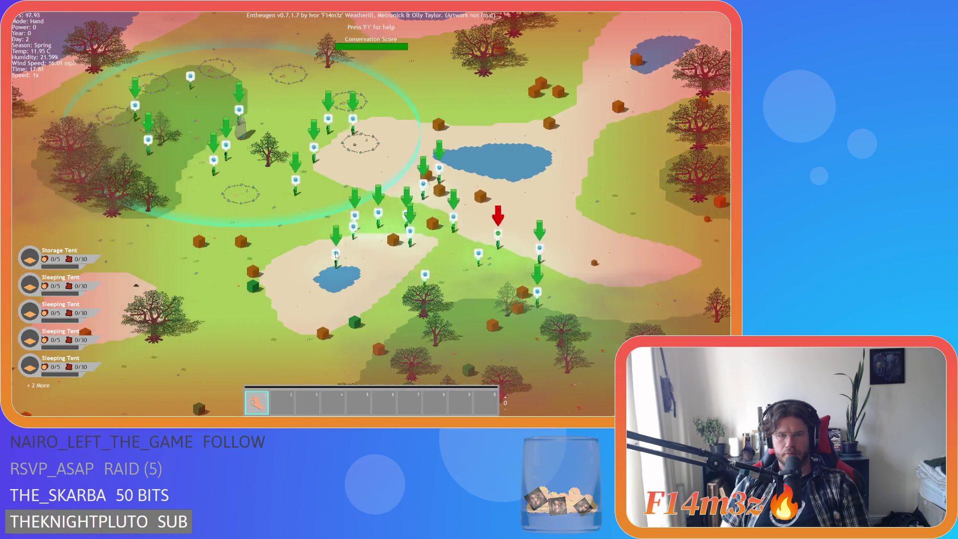
key(a)
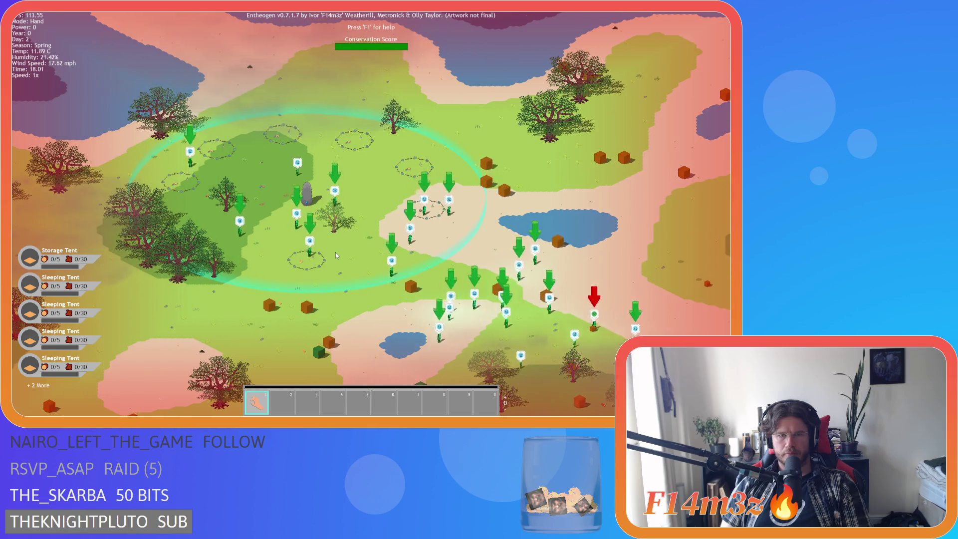
Step: Zoom in and out over the stone circles and pond
scroll(335, 253, up, 2)
scroll(335, 253, down, 2)
scroll(336, 254, up, 2)
scroll(336, 254, down, 5)
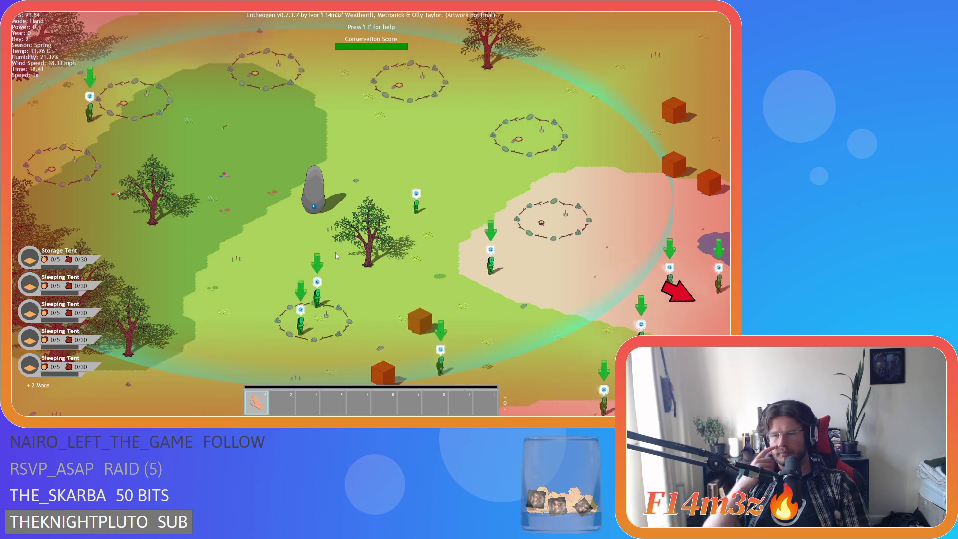
scroll(358, 251, down, 2)
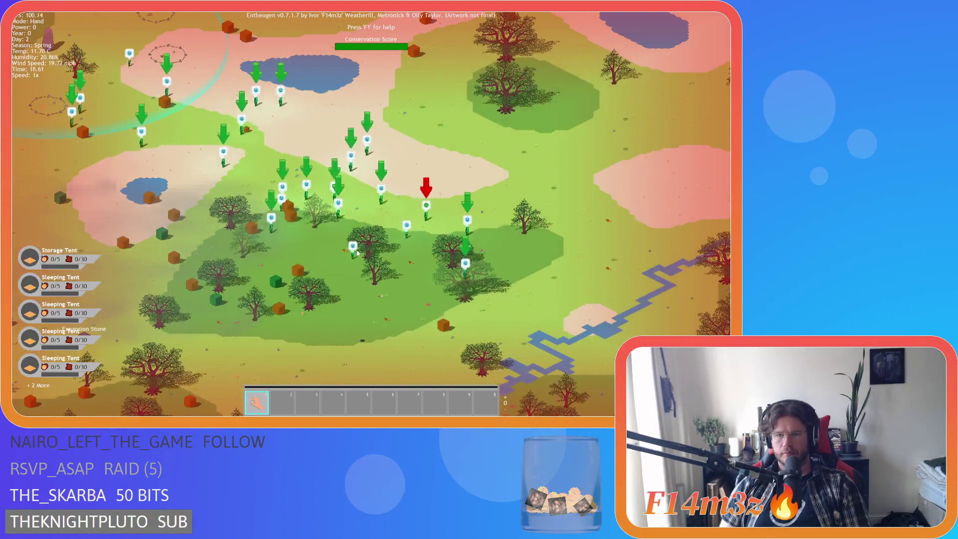
scroll(357, 250, up, 3)
scroll(357, 251, down, 3)
scroll(357, 251, up, 3)
scroll(357, 253, up, 5)
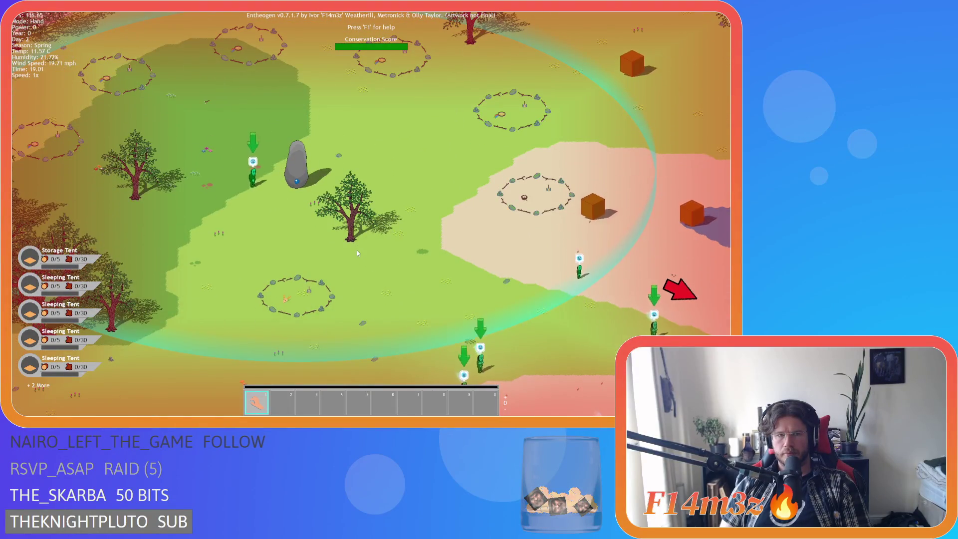
scroll(355, 250, down, 3)
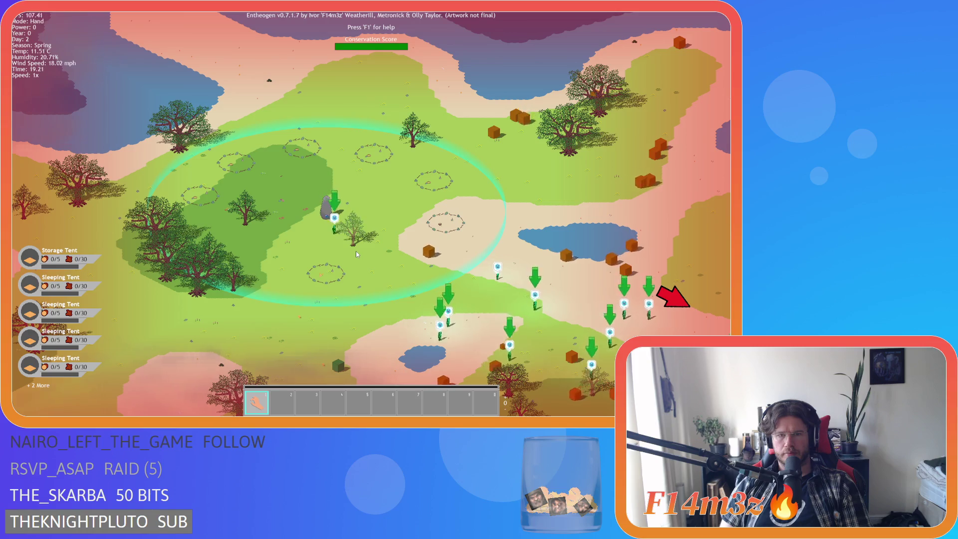
Step: Glance down-right at the villagers, then return and zoom in on the rock and stone ring
key(s)
key(d)
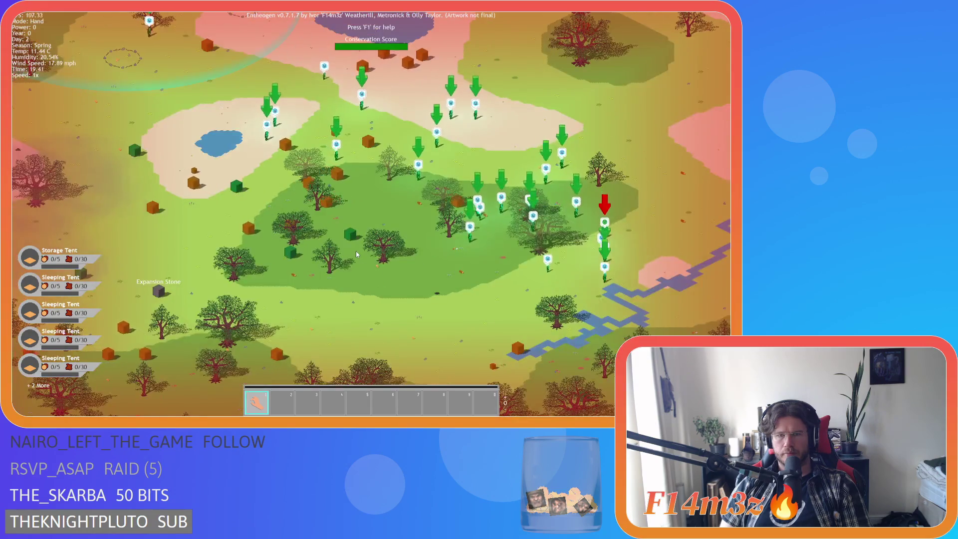
key(w)
key(a)
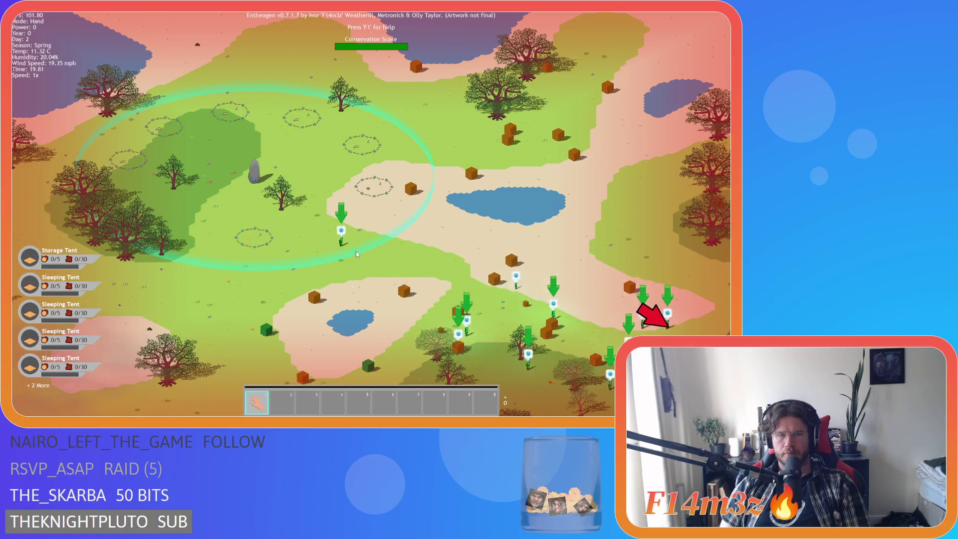
key(a)
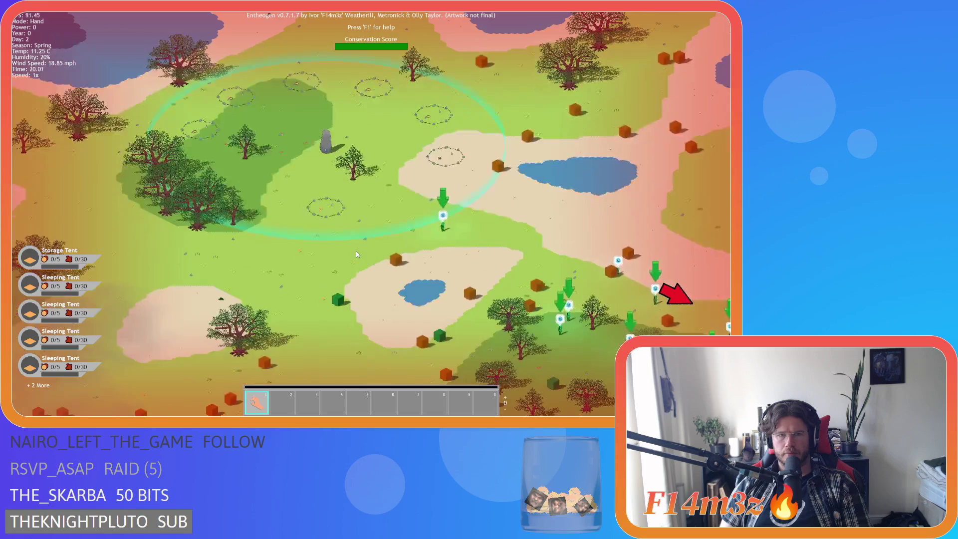
scroll(356, 253, up, 3)
Step: Zoom in on the deer's stone circle, adjust the framing, then zoom back out
scroll(356, 254, up, 5)
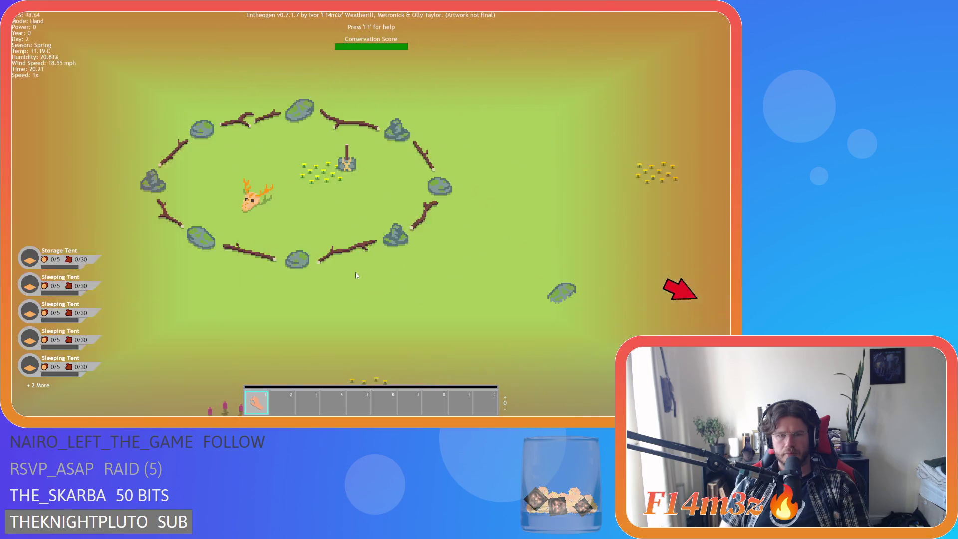
key(s)
key(w)
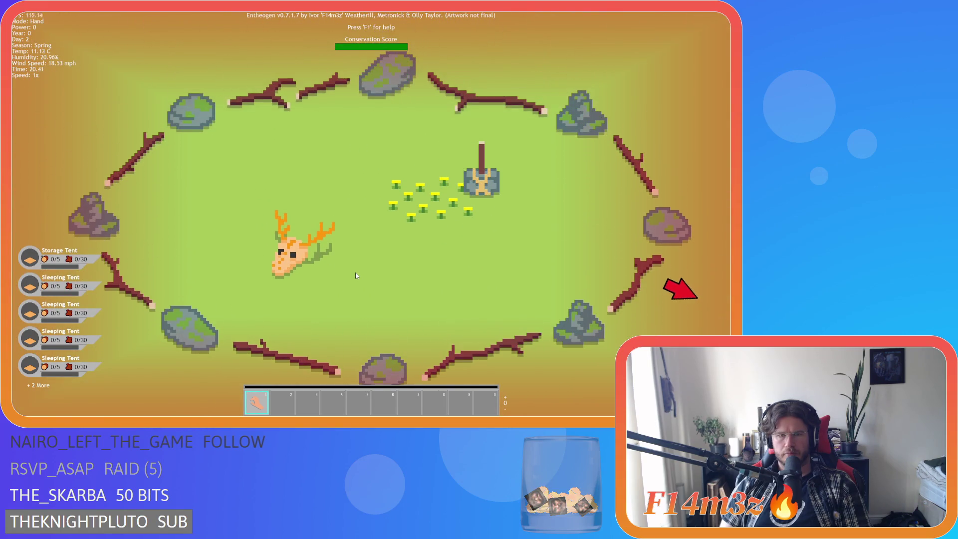
scroll(356, 276, down, 3)
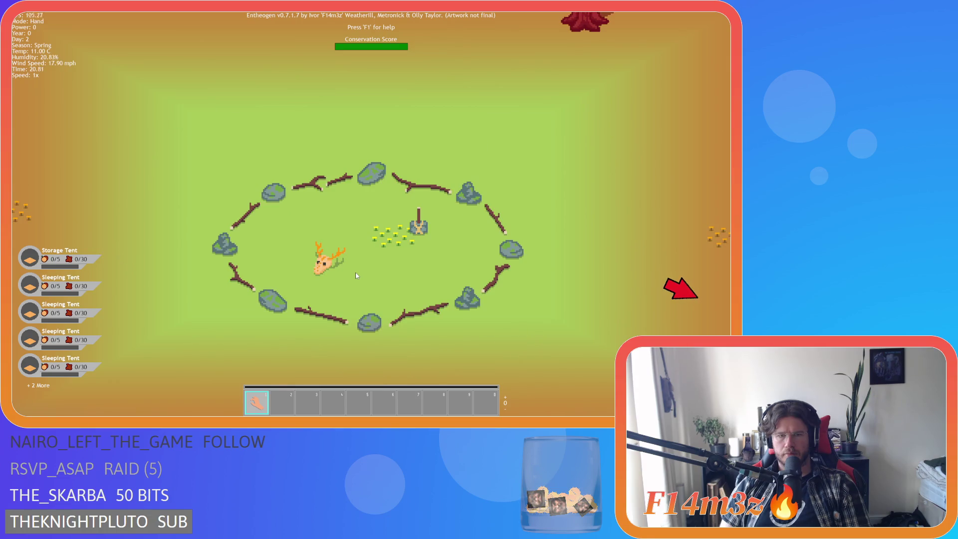
scroll(357, 276, down, 3)
Step: Pan up-right to a second stone circle and zoom in to inspect it
key(d)
key(w)
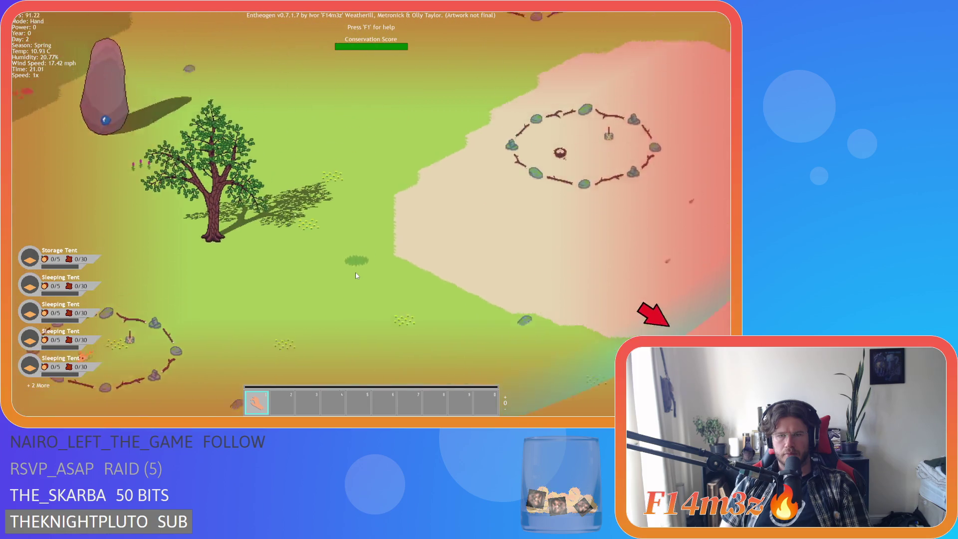
scroll(356, 275, up, 6)
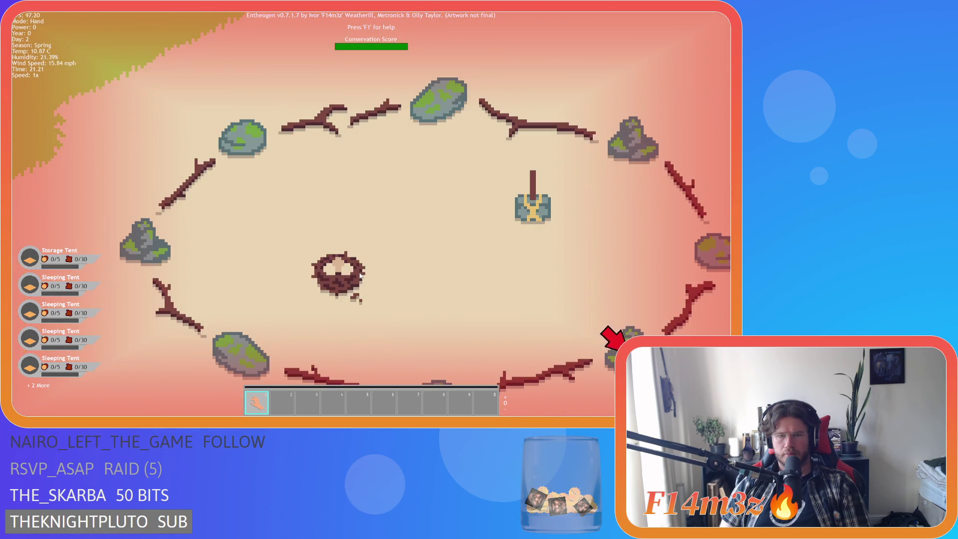
scroll(359, 274, down, 5)
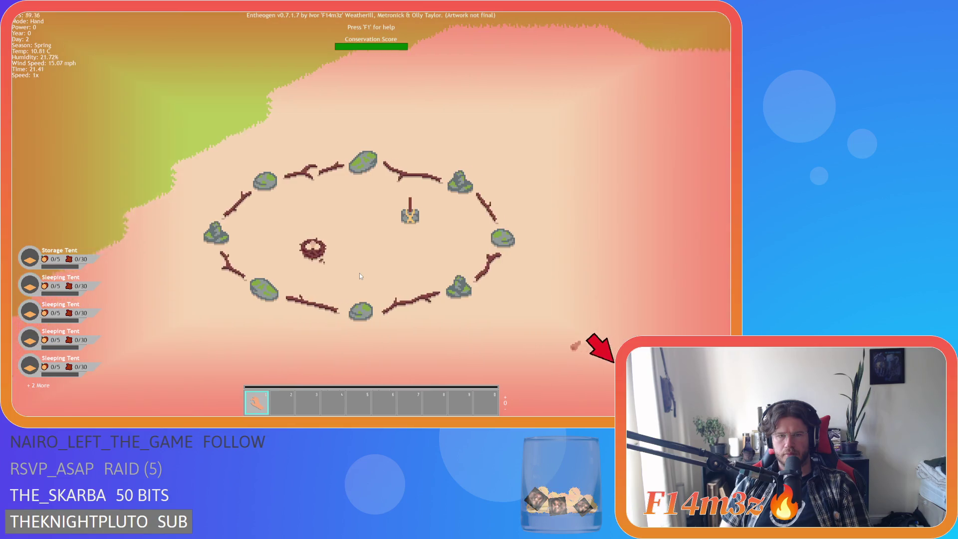
Step: Bring another stone circle into view and take a closer look at it
key(w)
key(a)
scroll(359, 273, up, 6)
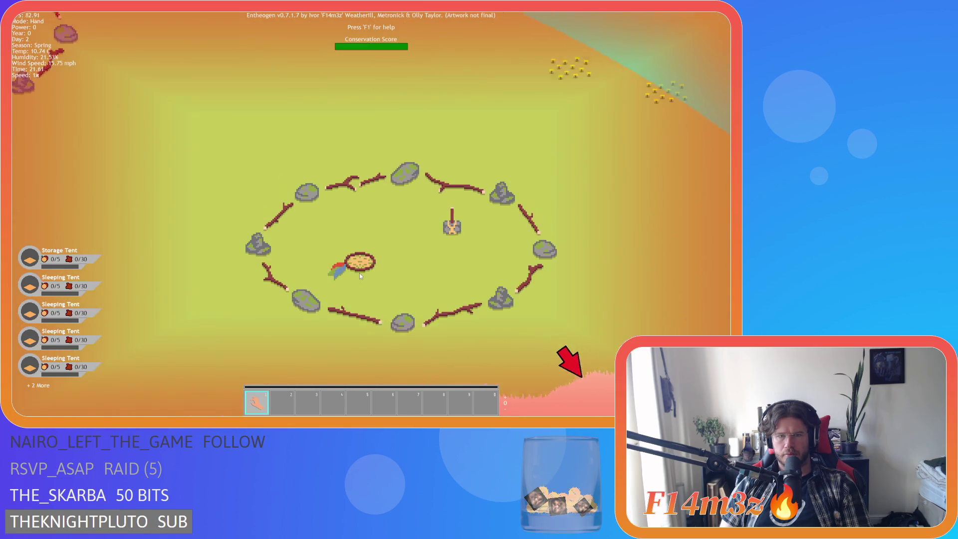
scroll(361, 275, down, 6)
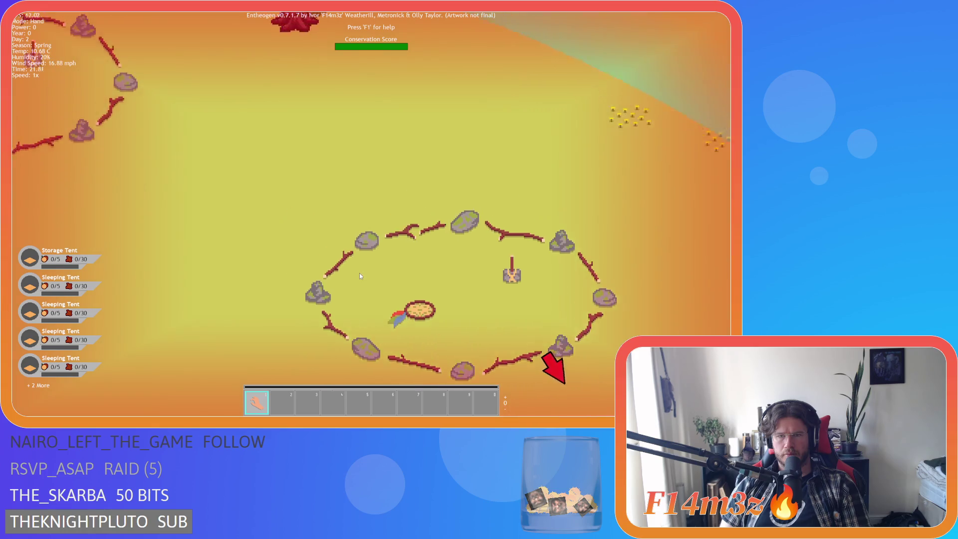
Step: Move down-right past the feathered stone ring and zoom in on the neighbouring circle
key(s)
key(d)
scroll(359, 273, down, 4)
key(s)
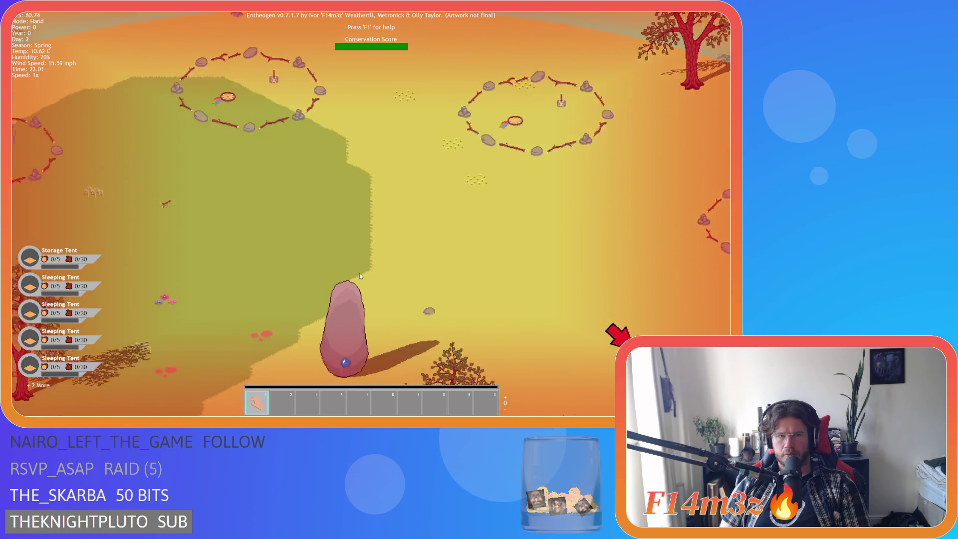
key(d)
scroll(359, 273, up, 4)
scroll(359, 273, up, 3)
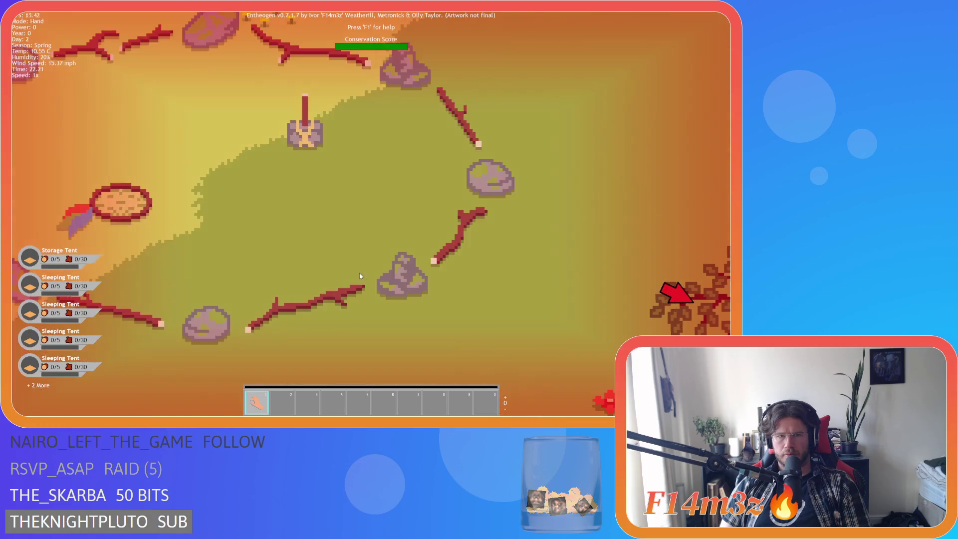
Step: Centre the stone circle, then zoom out to a wide view of the camp's villagers
key(a)
scroll(360, 275, down, 3)
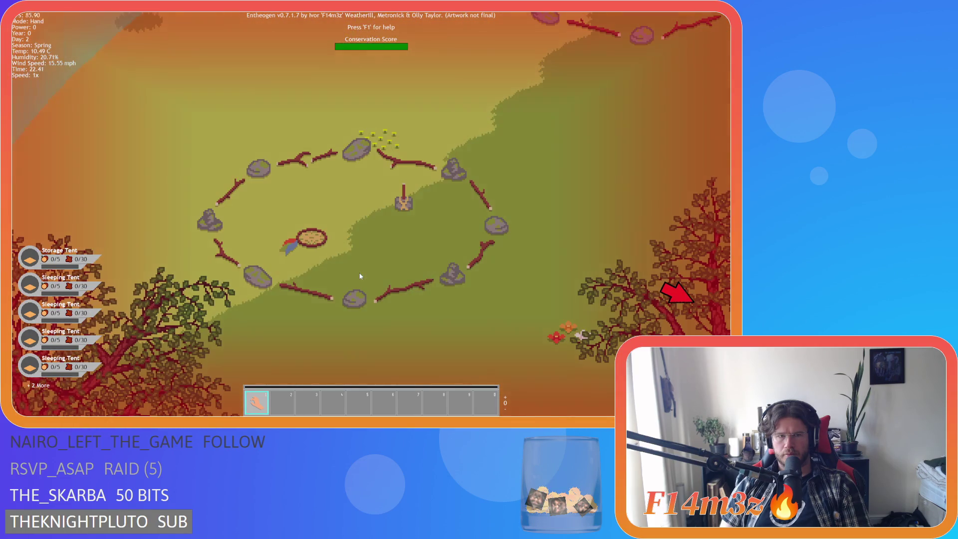
key(d)
scroll(360, 276, down, 3)
scroll(360, 275, down, 3)
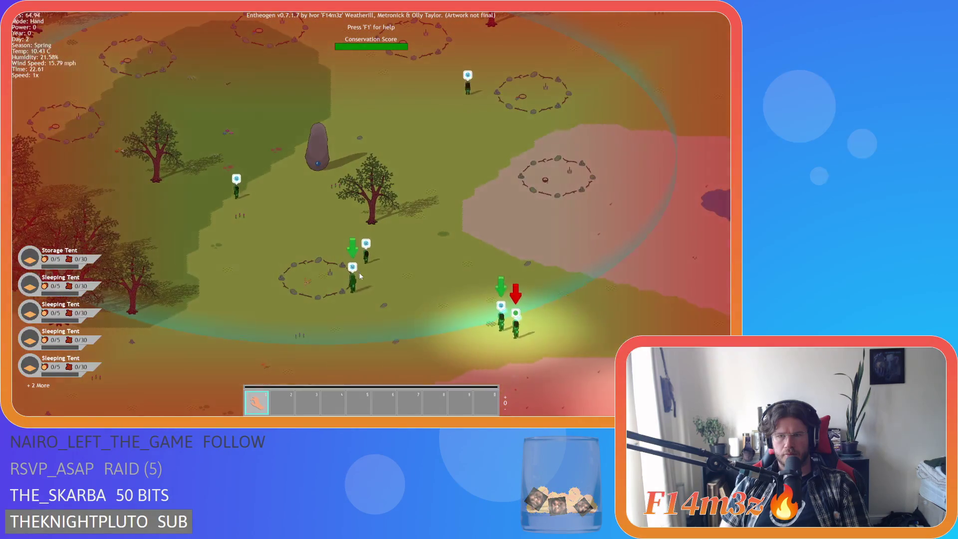
Step: Zoom in on the nest ring and back out, then pan up-right across the evening villagers
scroll(360, 275, up, 3)
scroll(360, 276, up, 5)
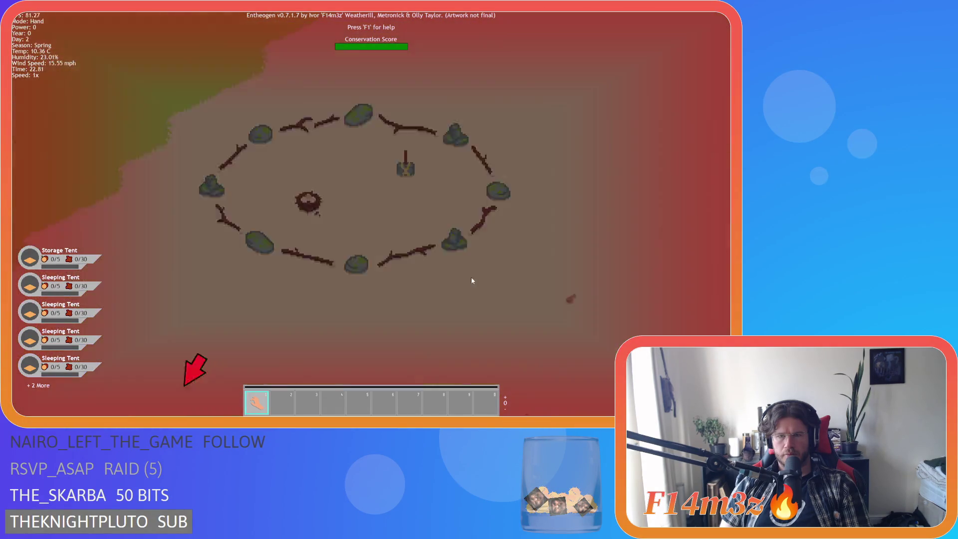
scroll(367, 271, down, 6)
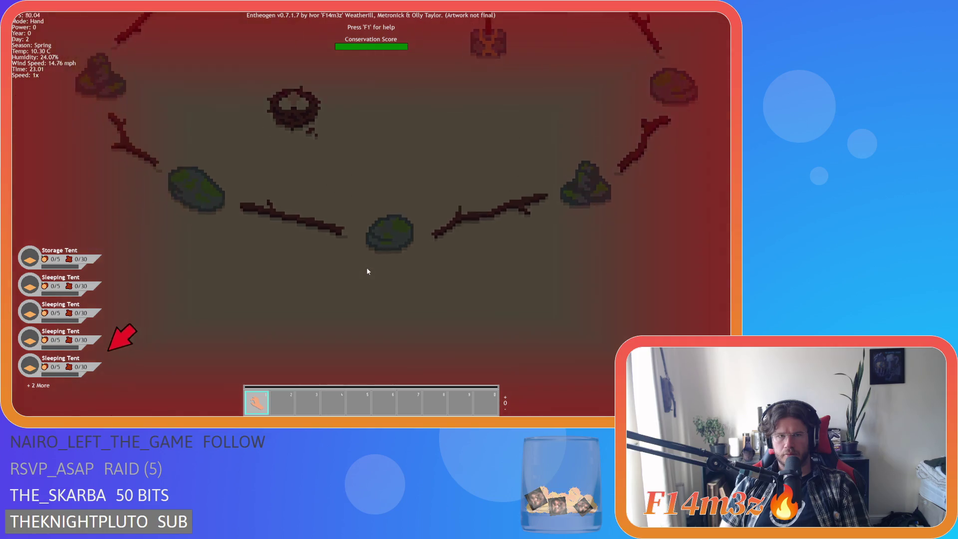
key(w)
key(d)
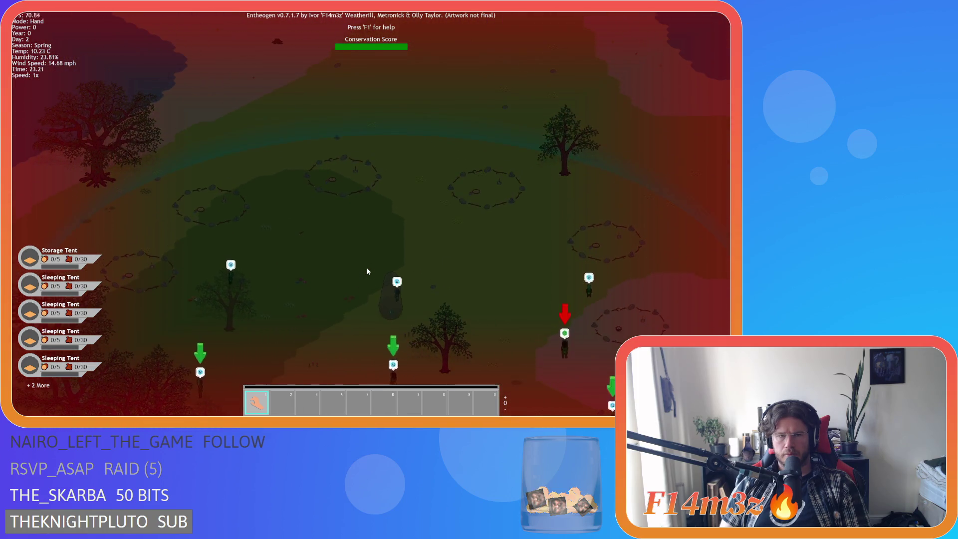